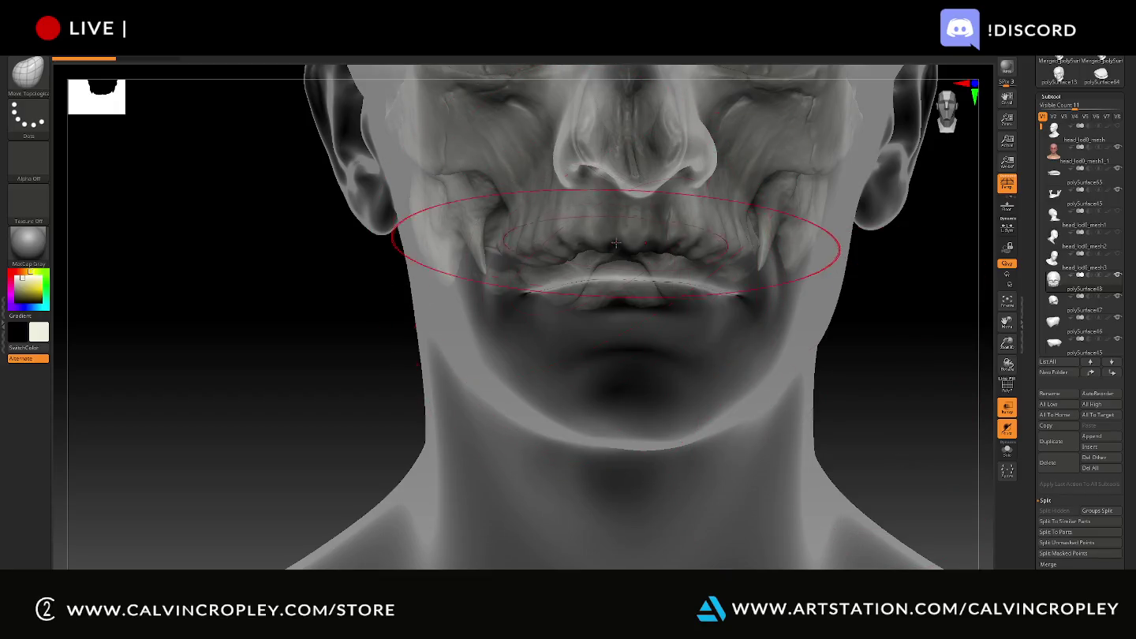
- Smooth the upper lip and mouth folds, and push the bone beside and above the lip forward
shift+drag(635, 246, 710, 256)
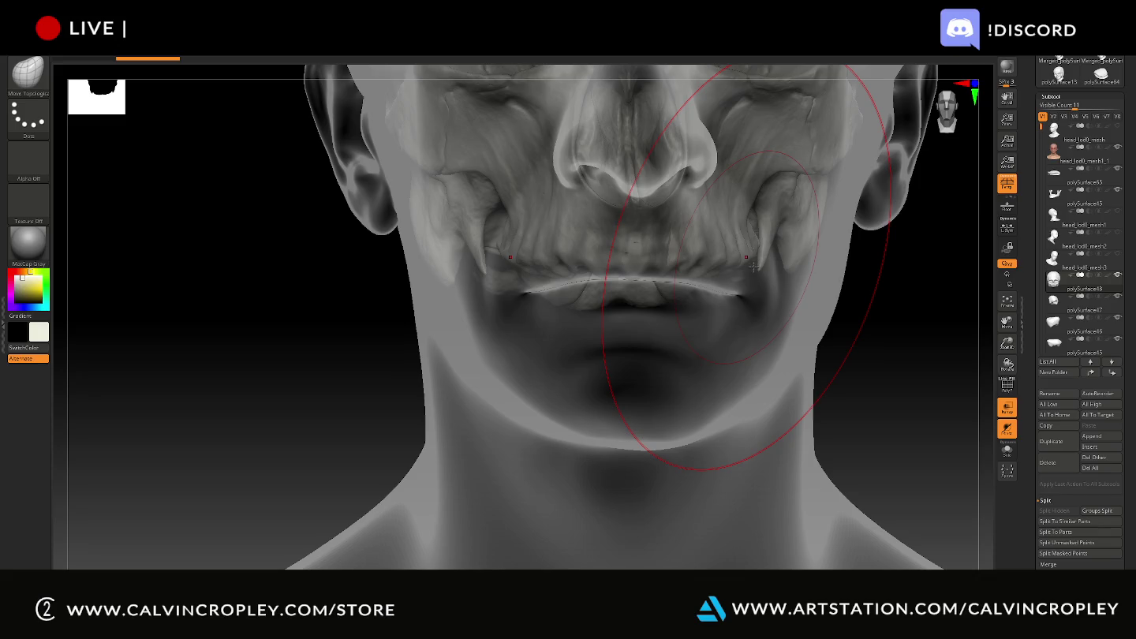
shift+drag(754, 267, 755, 272)
mouse_move(935, 414)
mouse_down()
mouse_move(956, 411)
mouse_move(824, 368)
mouse_up()
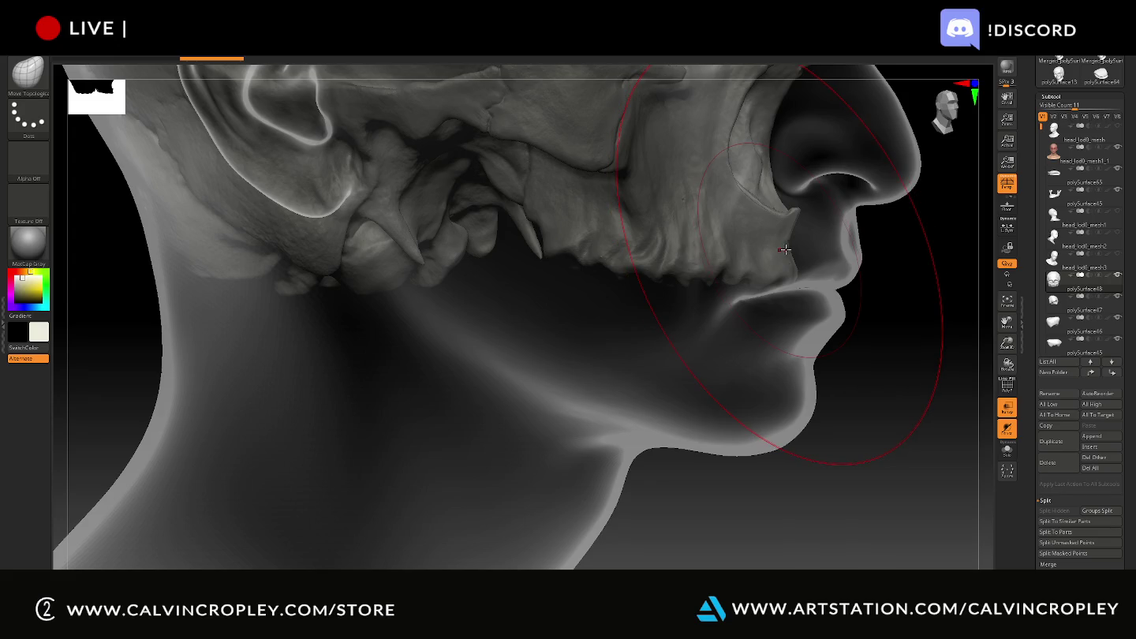
drag(801, 246, 841, 234)
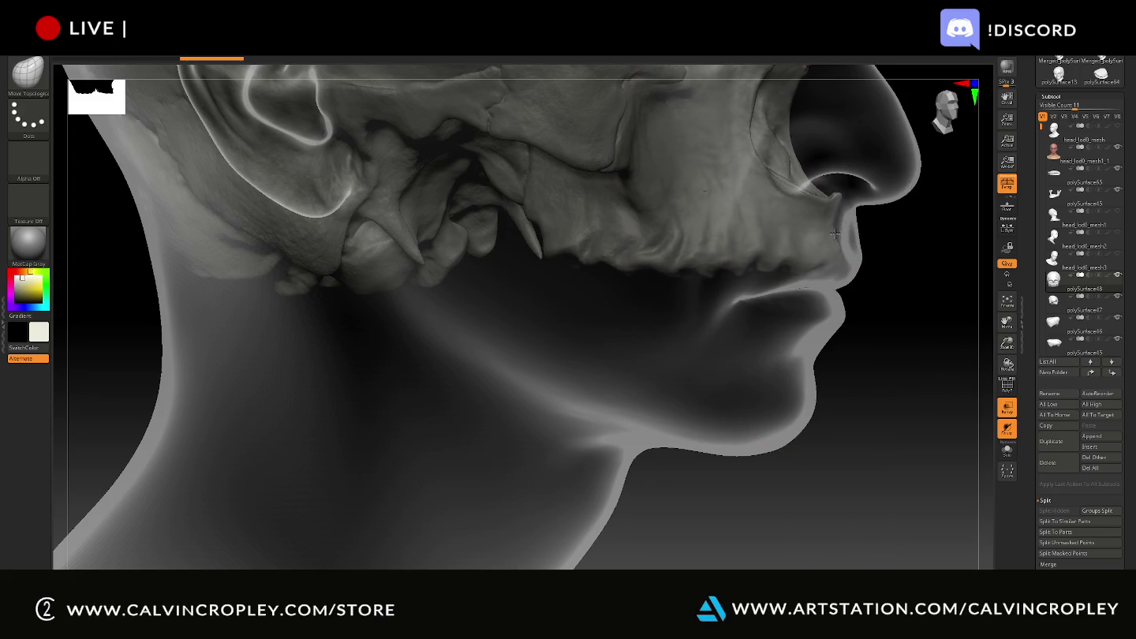
drag(841, 235, 852, 238)
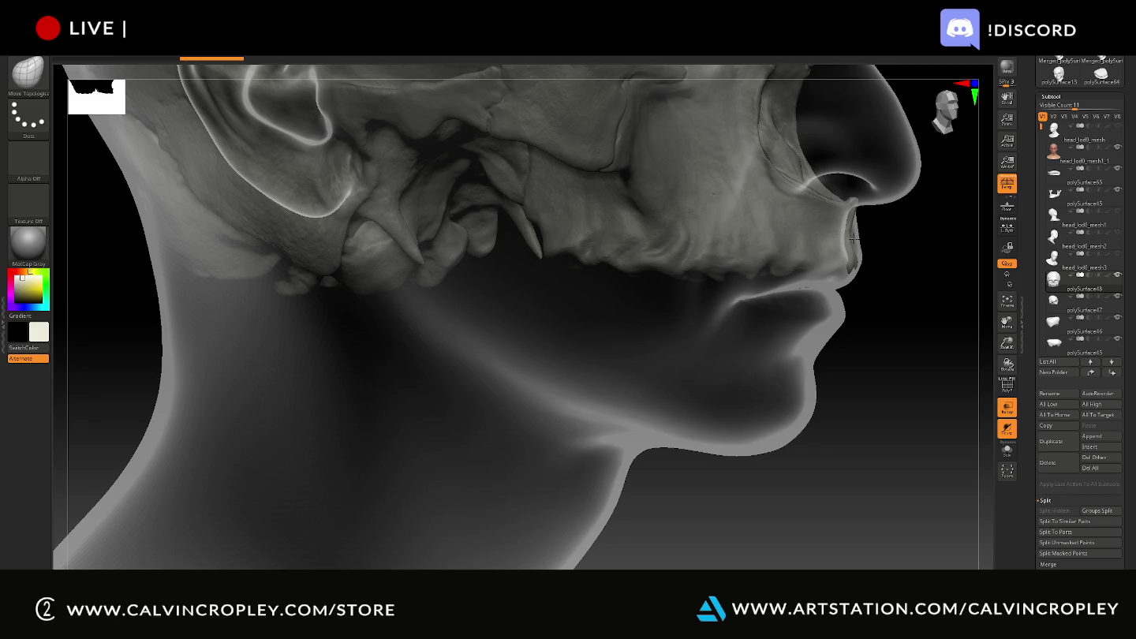
- Soften the creases at both mouth corners and reshape the lips and upper lip below the nose
mouse_move(948, 284)
mouse_down()
mouse_move(926, 300)
mouse_move(483, 306)
mouse_move(718, 285)
mouse_up()
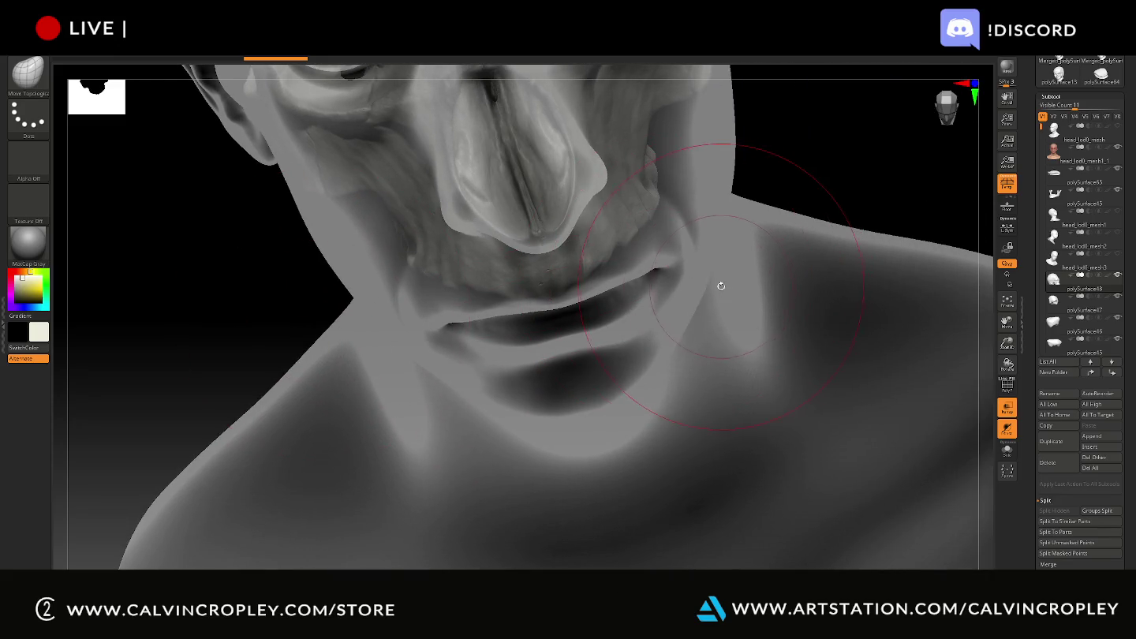
shift+drag(654, 220, 658, 241)
mouse_move(454, 254)
shift+mouse_down()
mouse_move(462, 280)
mouse_move(437, 274)
mouse_move(428, 291)
shift+mouse_up()
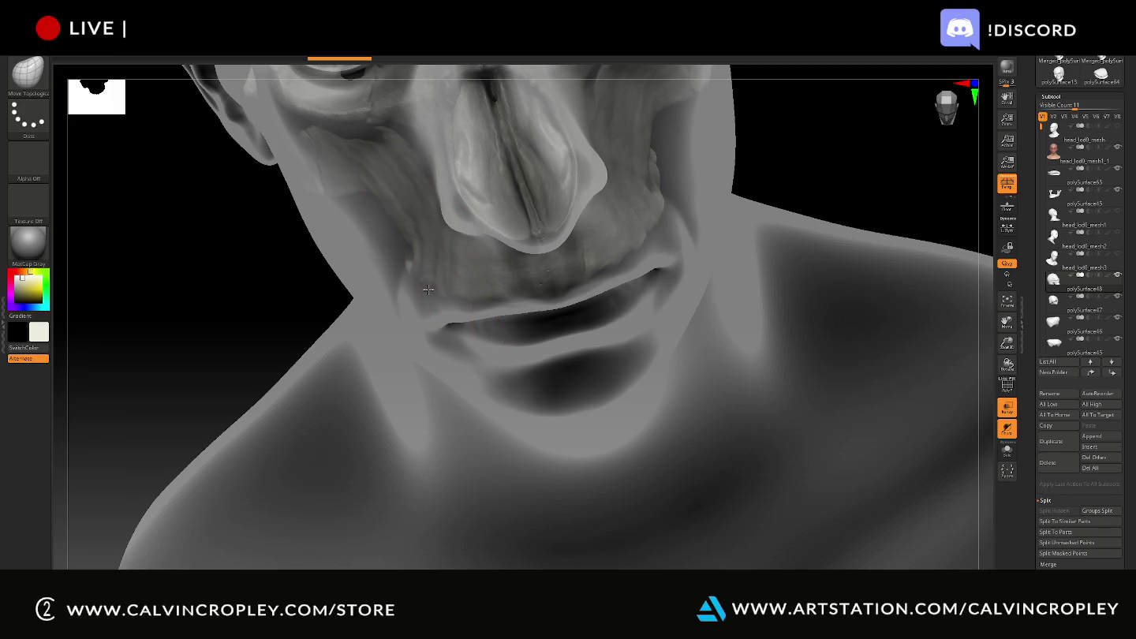
mouse_move(291, 305)
mouse_down()
mouse_move(293, 256)
mouse_move(710, 324)
mouse_up()
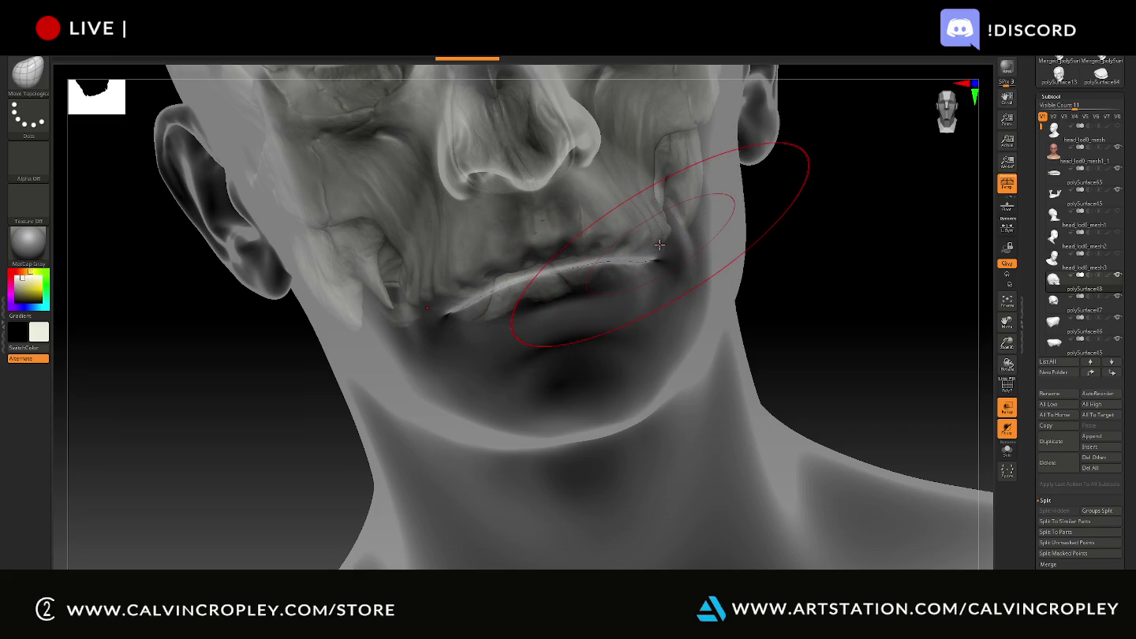
drag(658, 235, 583, 226)
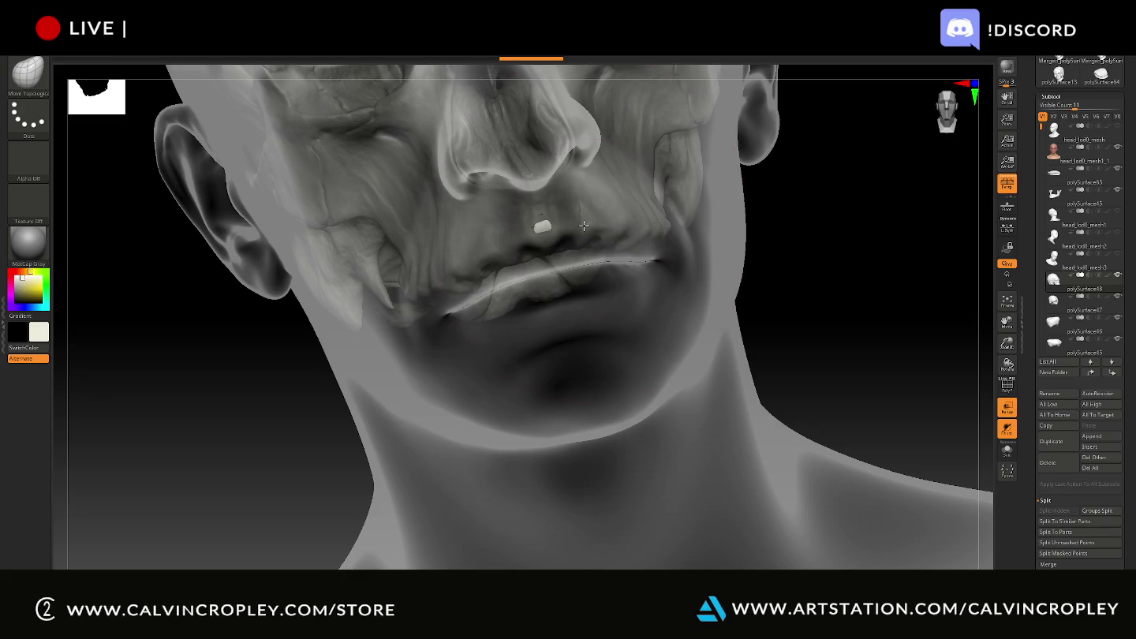
drag(816, 261, 842, 253)
drag(582, 219, 579, 234)
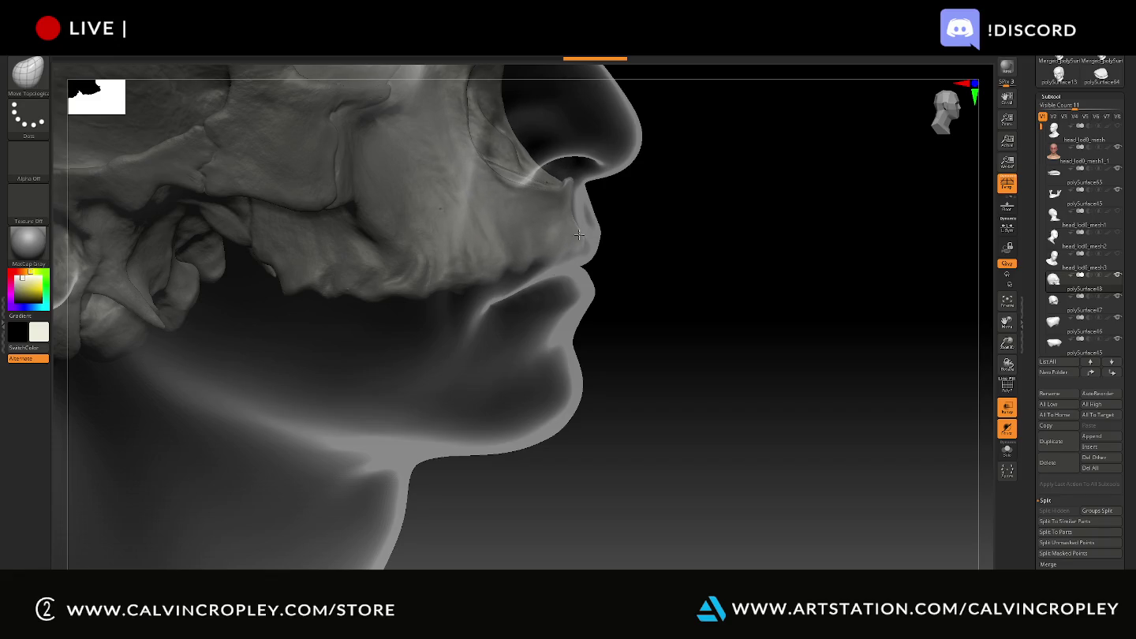
- From a wider right three-quarter view, push the mouth, cheek and jaw into shape
drag(666, 228, 602, 230)
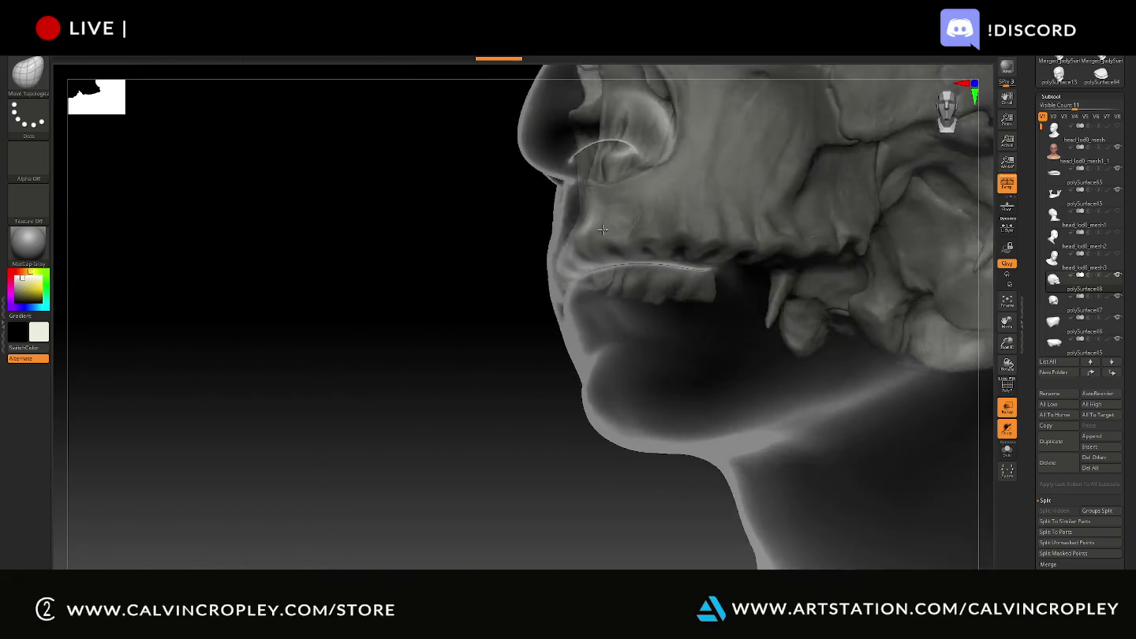
scroll(602, 229, down, 3)
mouse_move(537, 273)
mouse_down()
mouse_move(574, 356)
mouse_move(608, 364)
mouse_up()
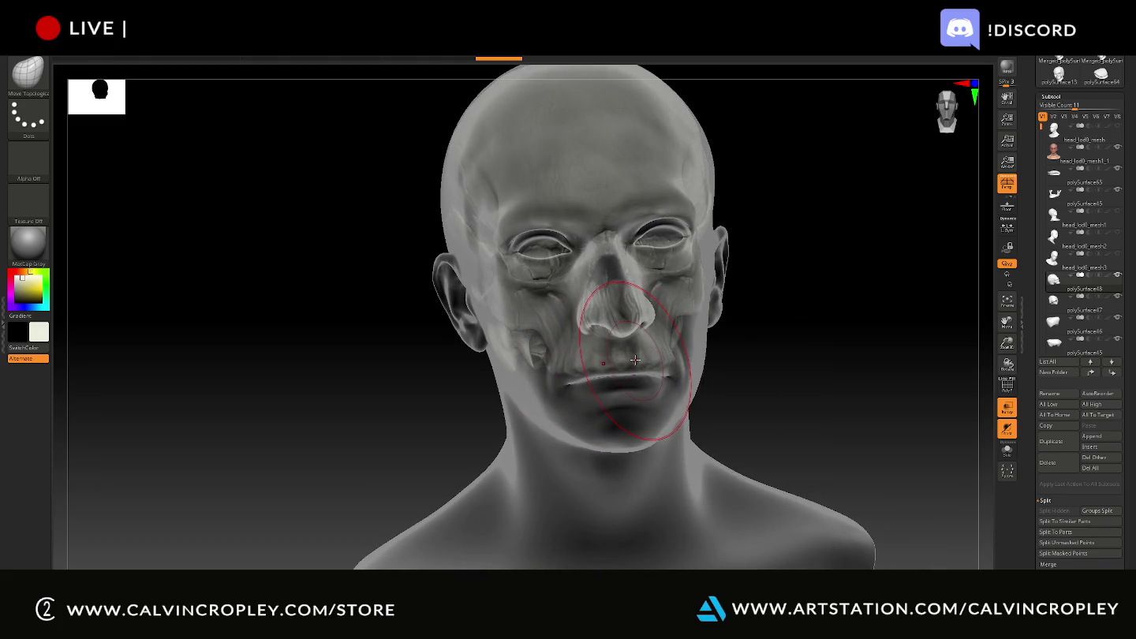
drag(636, 355, 661, 355)
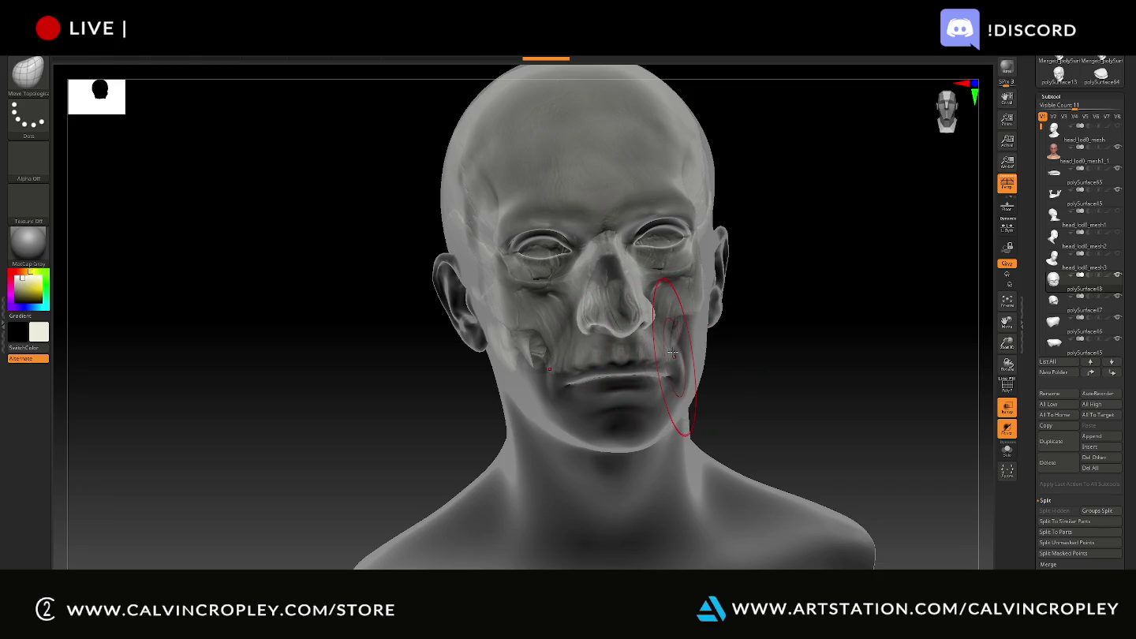
mouse_move(671, 351)
mouse_down()
mouse_move(635, 355)
mouse_move(552, 426)
mouse_up()
drag(774, 379, 825, 377)
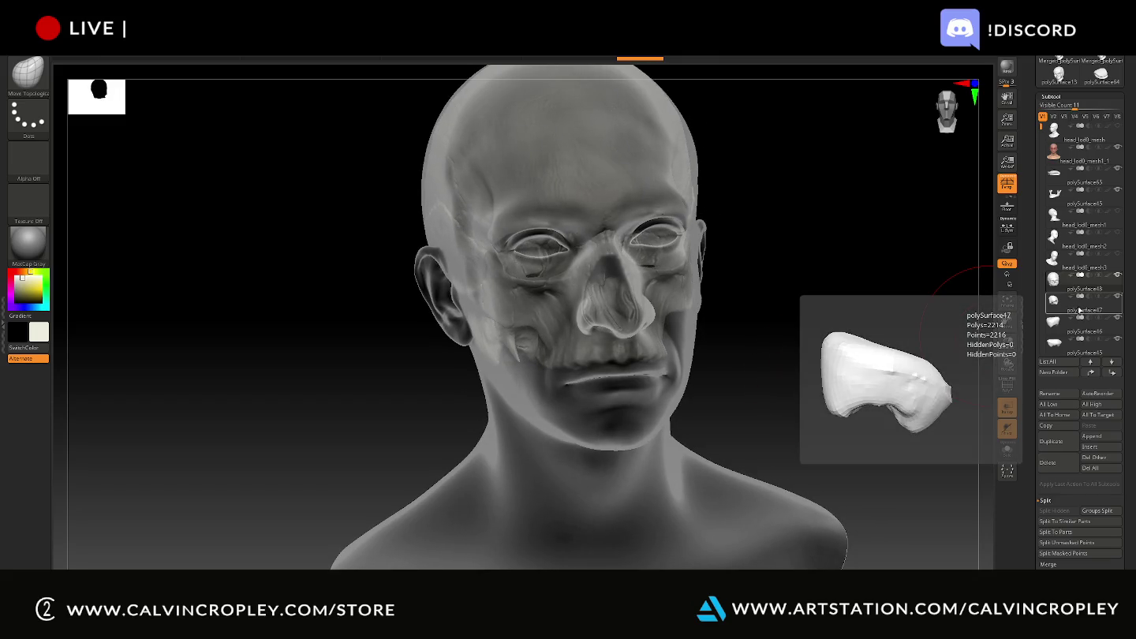
mouse_move(1054, 172)
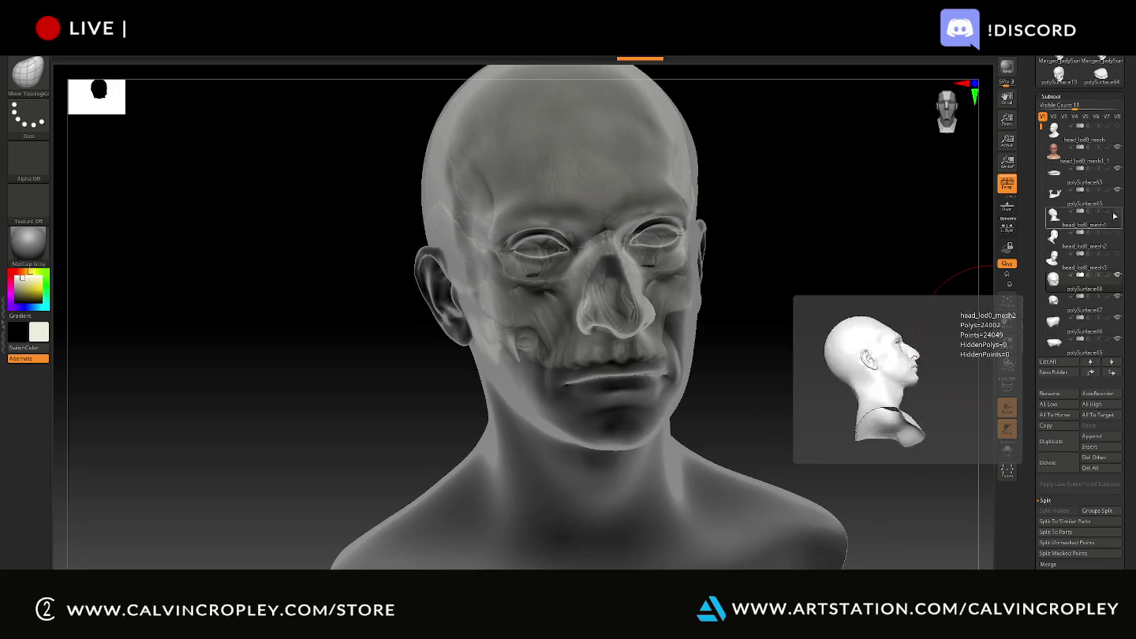
- Hide the head skin subtool and turn off Transp to show the skull alone
click(1118, 147)
mouse_move(756, 321)
mouse_down()
mouse_move(1020, 419)
mouse_move(825, 405)
mouse_move(841, 340)
mouse_move(837, 357)
mouse_up()
click(1006, 408)
- Merge polySurface48 with the pieces below it using MergeDown twice
key(w)
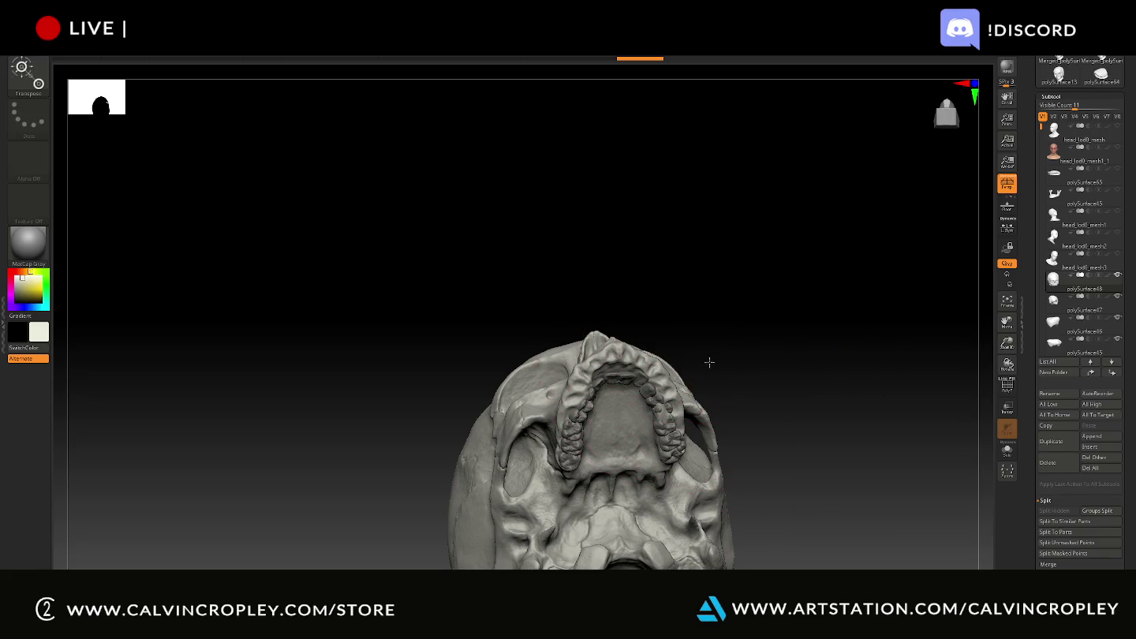
click(1056, 301)
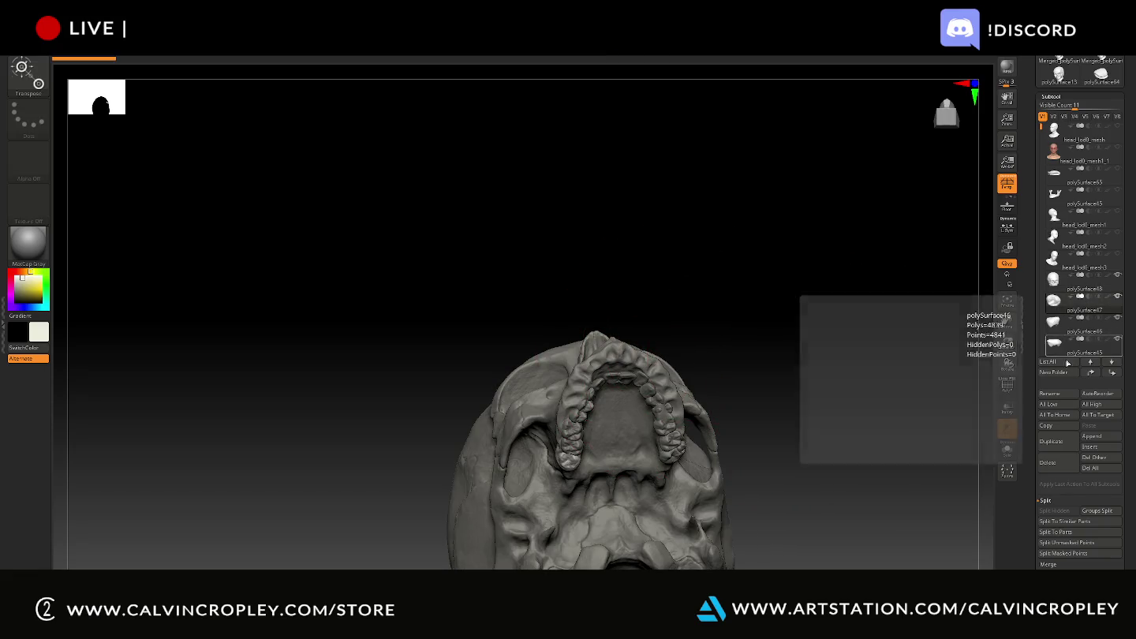
click(1049, 564)
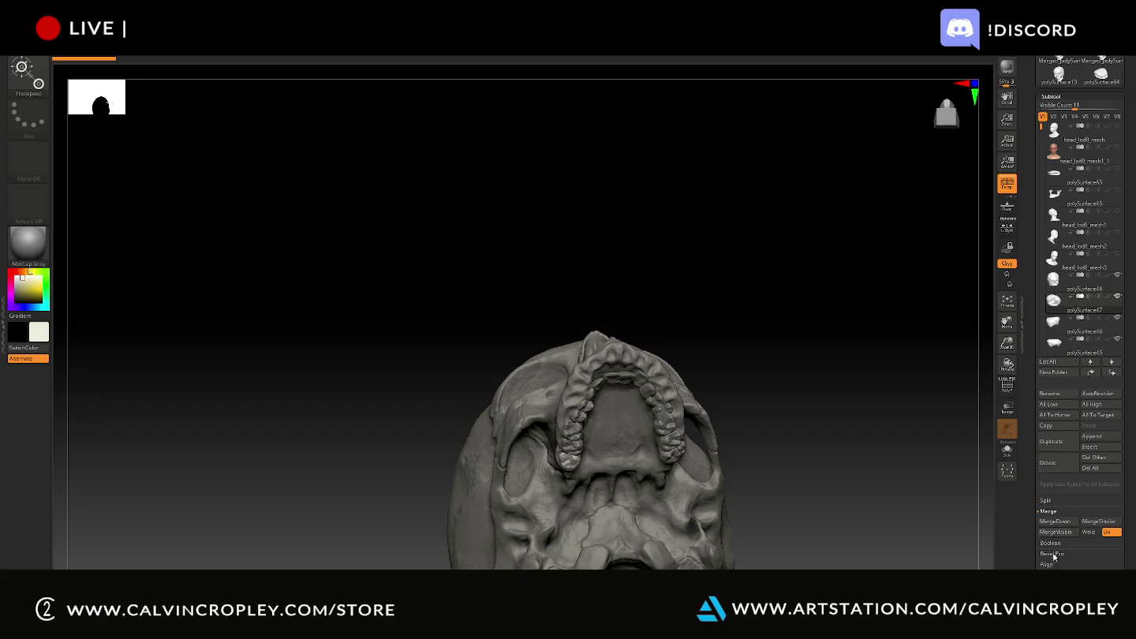
click(1061, 524)
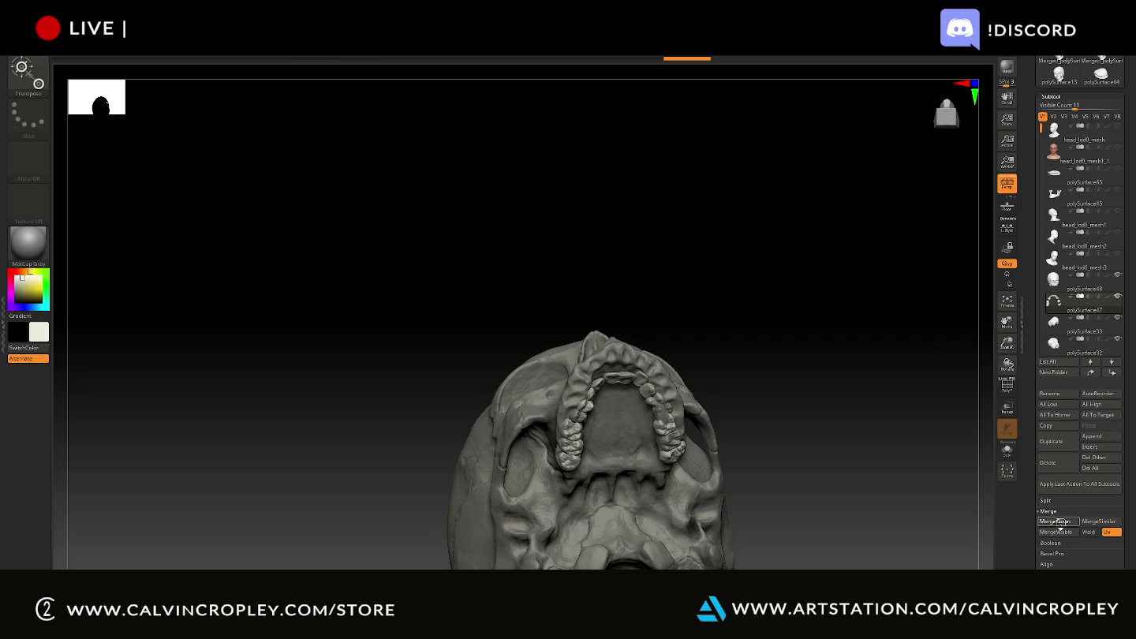
click(1061, 524)
drag(823, 396, 818, 449)
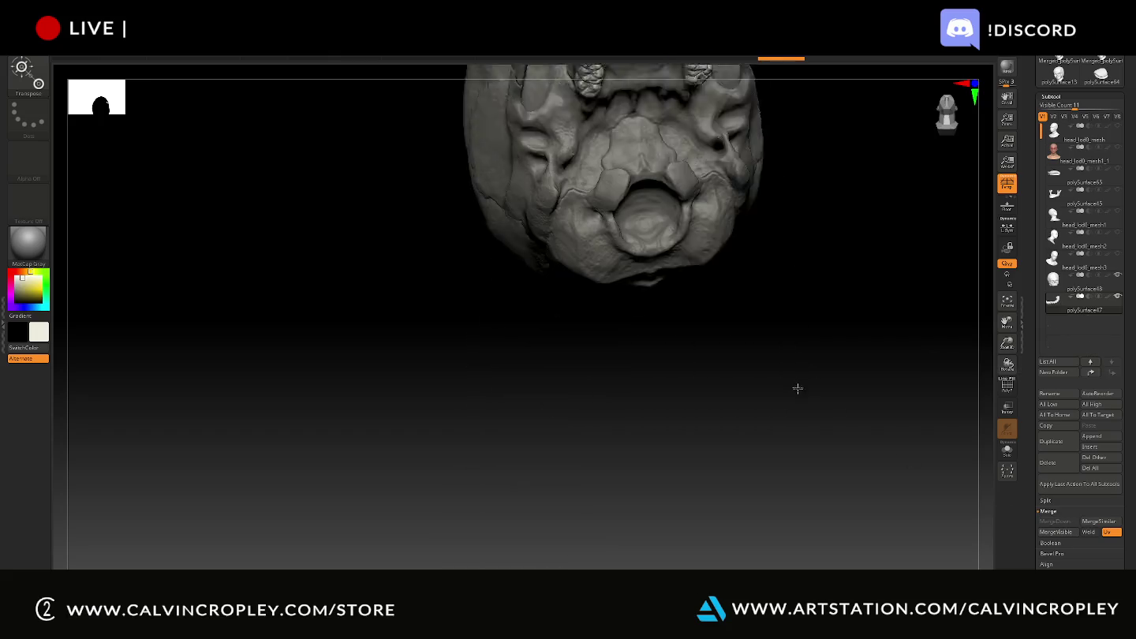
- Raise the merged teeth along the Z axis with the Transpose gizmo
drag(722, 201, 794, 283)
key(w)
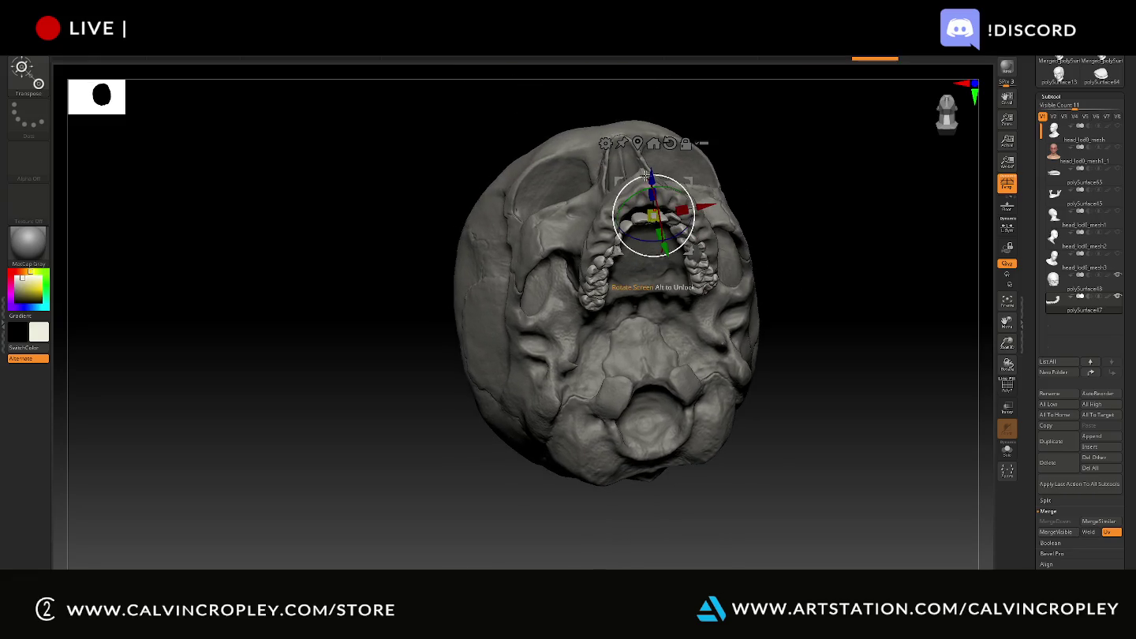
drag(652, 180, 650, 160)
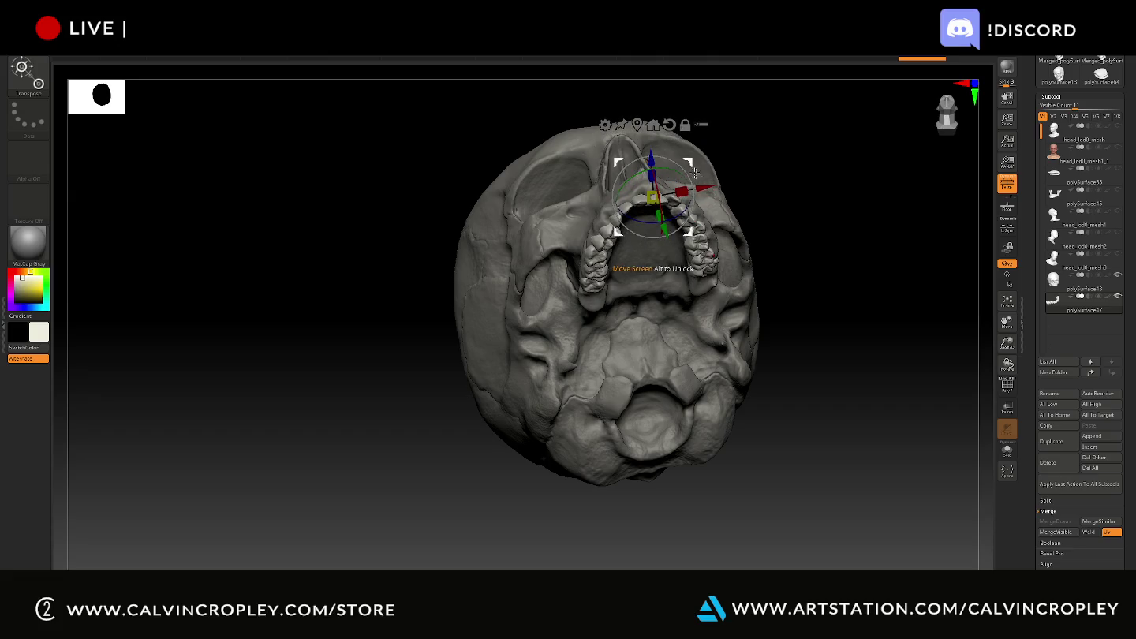
mouse_move(825, 170)
mouse_down()
mouse_move(833, 220)
mouse_move(813, 317)
mouse_move(827, 230)
mouse_move(873, 332)
mouse_move(890, 315)
mouse_move(853, 252)
mouse_move(520, 201)
mouse_move(754, 251)
mouse_move(863, 292)
mouse_move(781, 386)
mouse_move(771, 497)
mouse_up()
key(q)
- Nudge the teeth sideways and adjust them along Z until they sit against the palate
key(w)
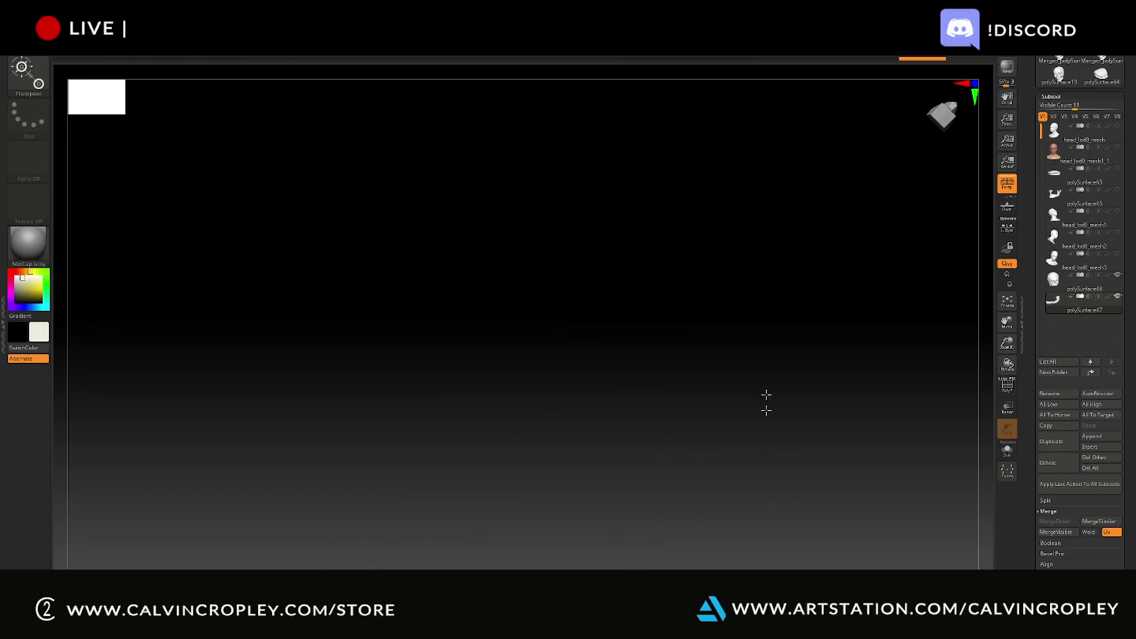
drag(766, 439, 776, 322)
drag(624, 449, 626, 451)
mouse_move(695, 418)
mouse_down()
mouse_move(730, 398)
mouse_move(751, 463)
mouse_move(775, 438)
mouse_move(827, 225)
mouse_move(848, 295)
mouse_up()
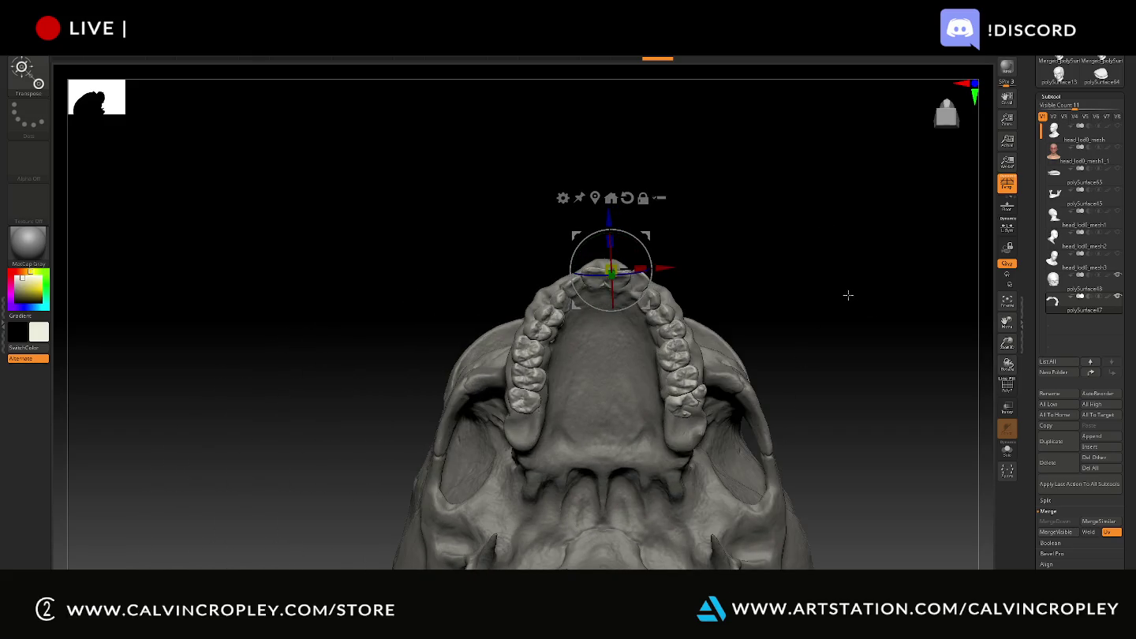
drag(609, 219, 609, 215)
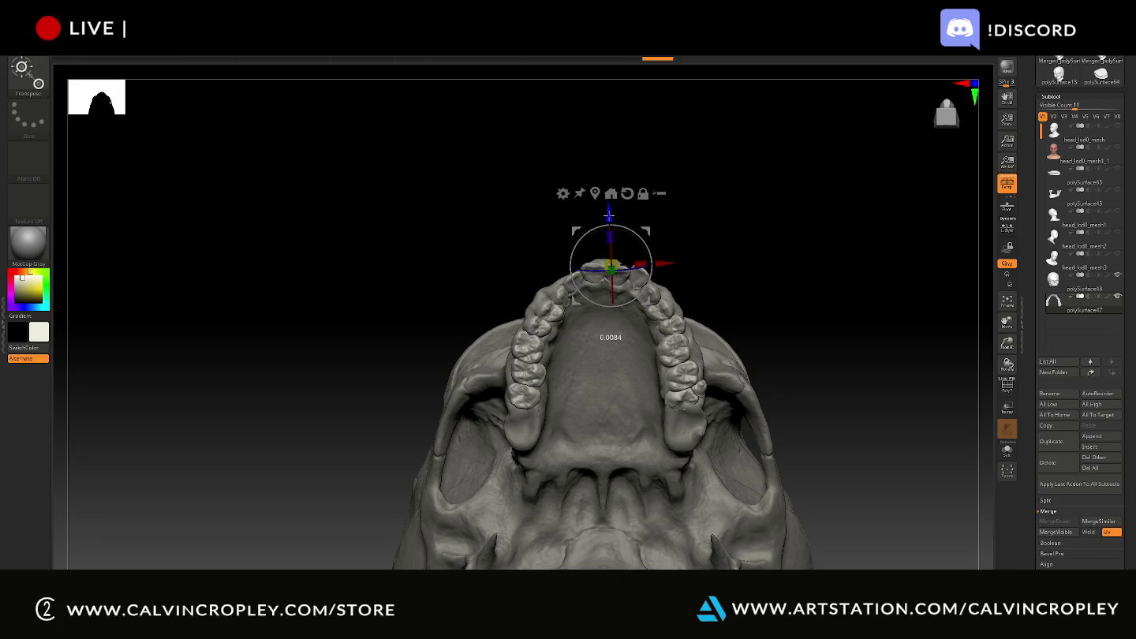
mouse_move(747, 195)
mouse_down()
mouse_move(760, 292)
mouse_move(738, 294)
mouse_up()
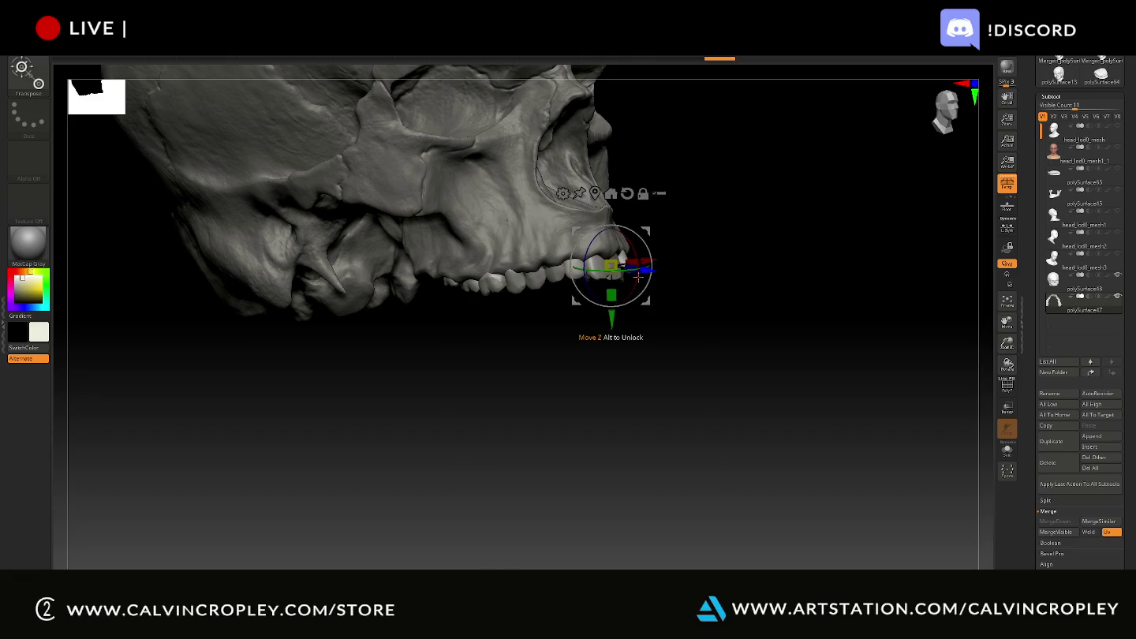
mouse_move(643, 274)
mouse_down()
mouse_move(624, 334)
mouse_move(622, 318)
mouse_up()
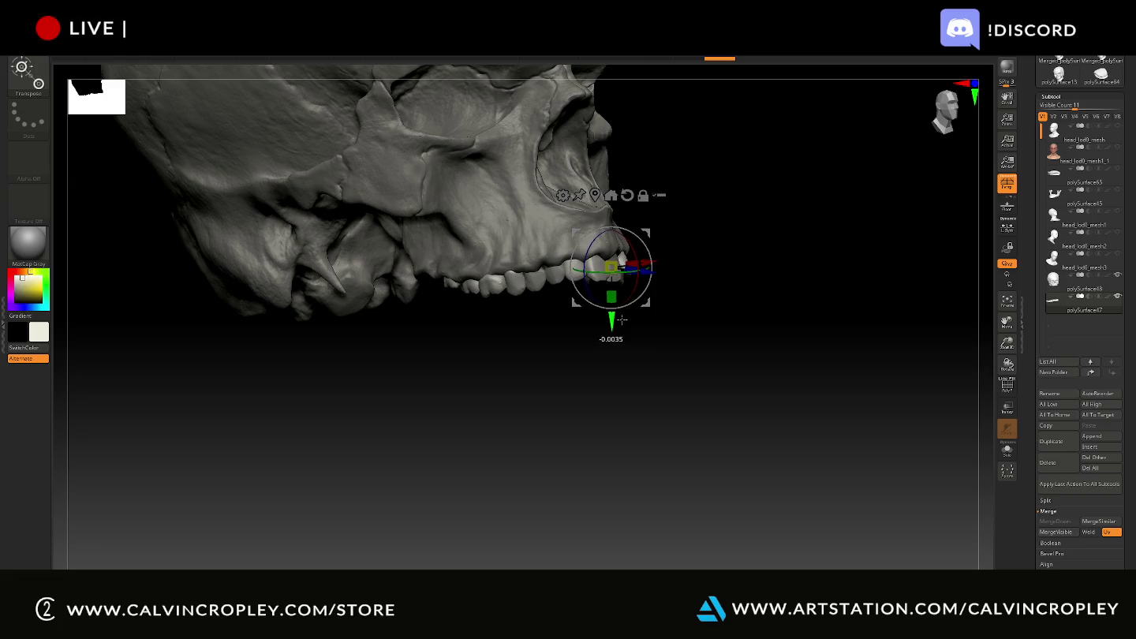
drag(648, 273, 645, 273)
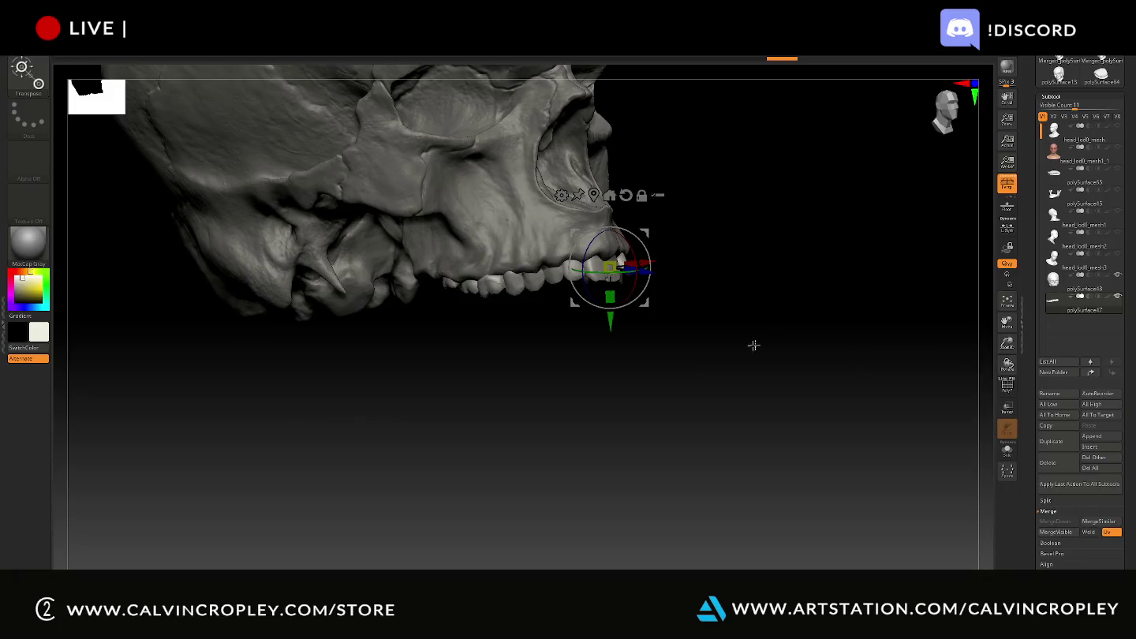
mouse_move(753, 345)
mouse_down()
mouse_move(769, 233)
mouse_move(837, 350)
mouse_move(811, 304)
mouse_move(809, 241)
mouse_move(825, 380)
mouse_up()
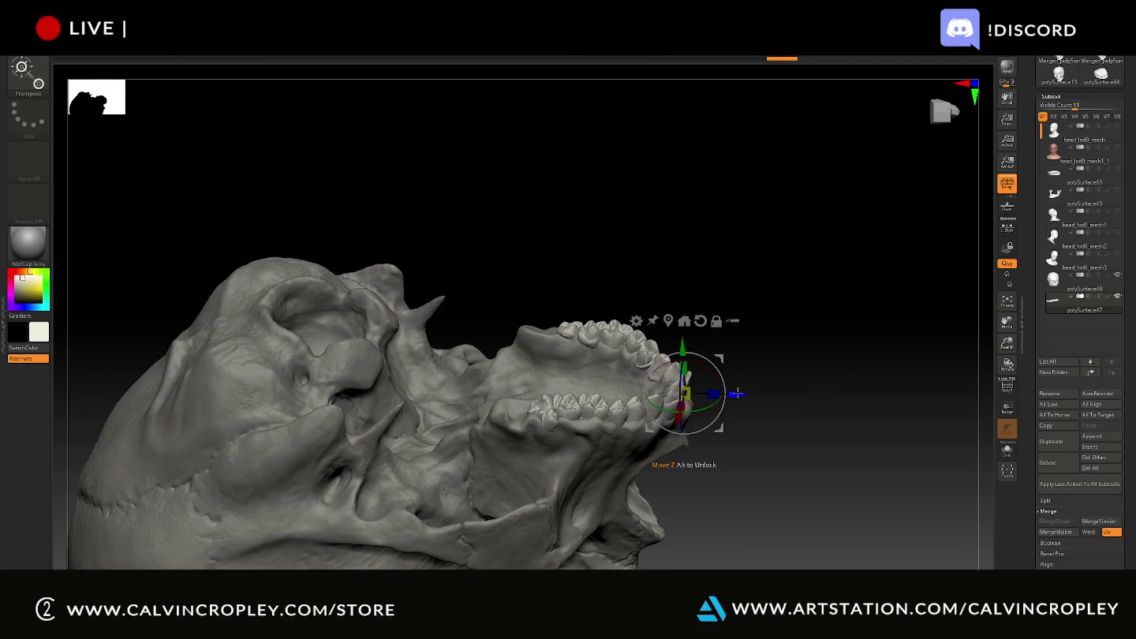
mouse_move(774, 301)
mouse_down()
mouse_move(802, 332)
mouse_move(827, 480)
mouse_move(874, 175)
mouse_up()
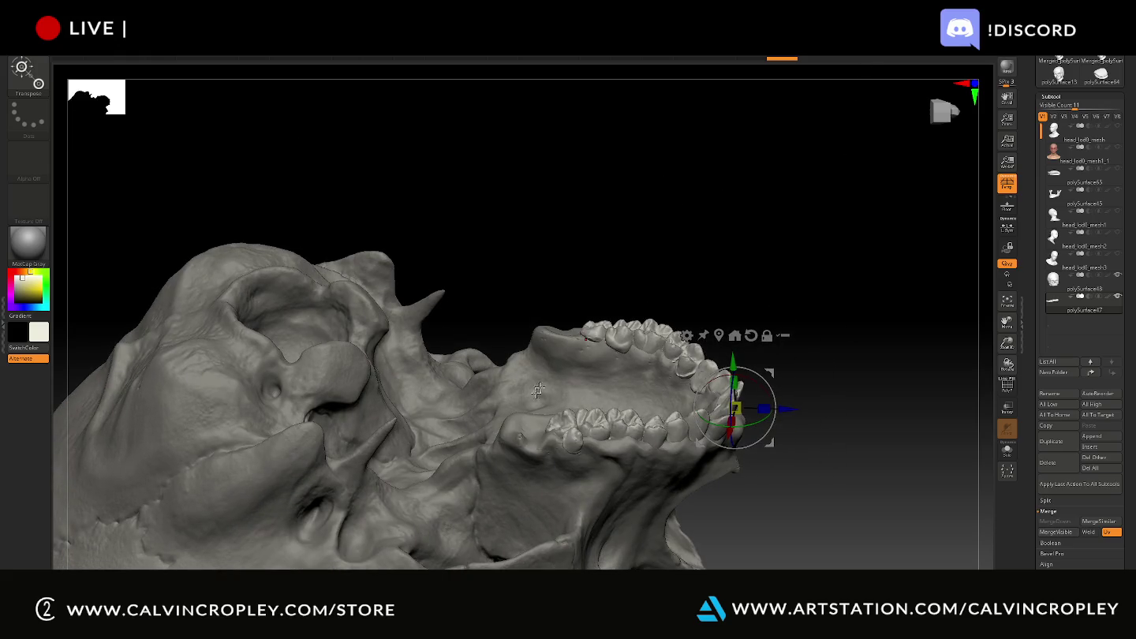
mouse_move(550, 346)
mouse_down()
mouse_move(591, 246)
mouse_move(672, 286)
mouse_move(695, 444)
mouse_up()
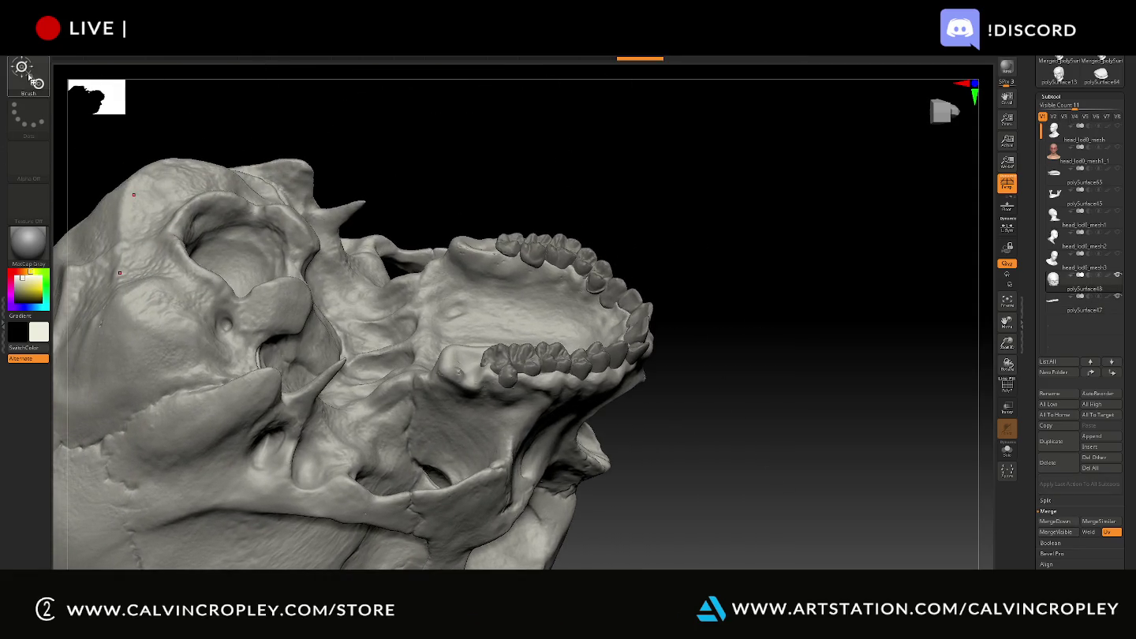
- With the Move Topological brush (B, M, T), push the palate and jaw bone toward the teeth
key(b)
key(m)
key(t)
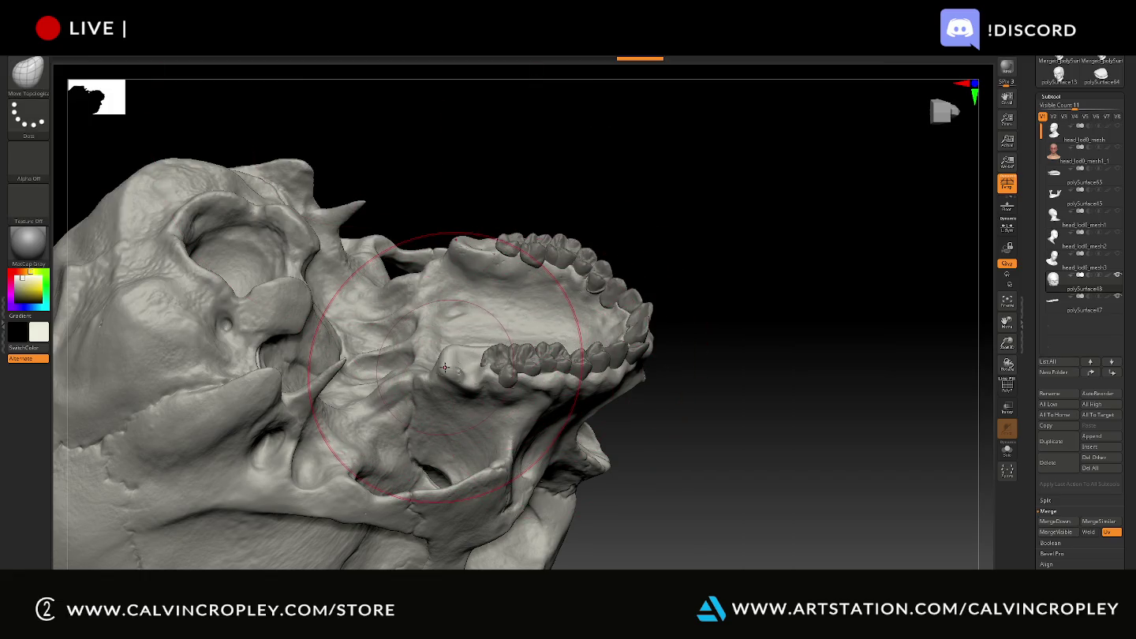
drag(456, 367, 516, 377)
mouse_move(806, 246)
mouse_down()
mouse_move(822, 411)
mouse_move(809, 377)
mouse_move(753, 393)
mouse_move(781, 256)
mouse_move(777, 265)
mouse_up()
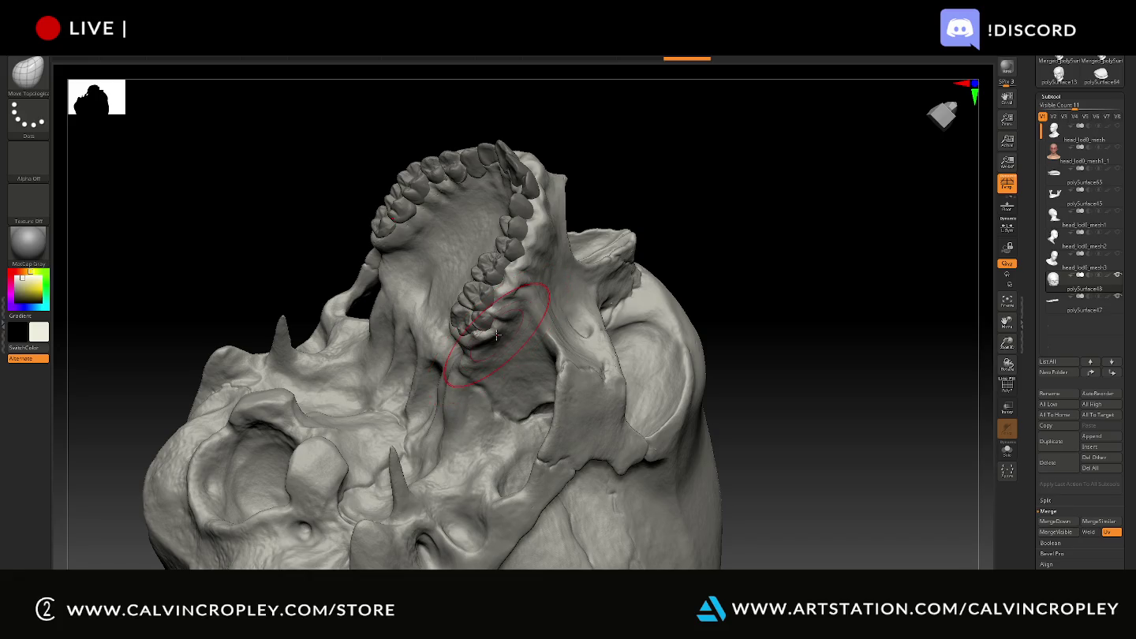
drag(707, 147, 745, 164)
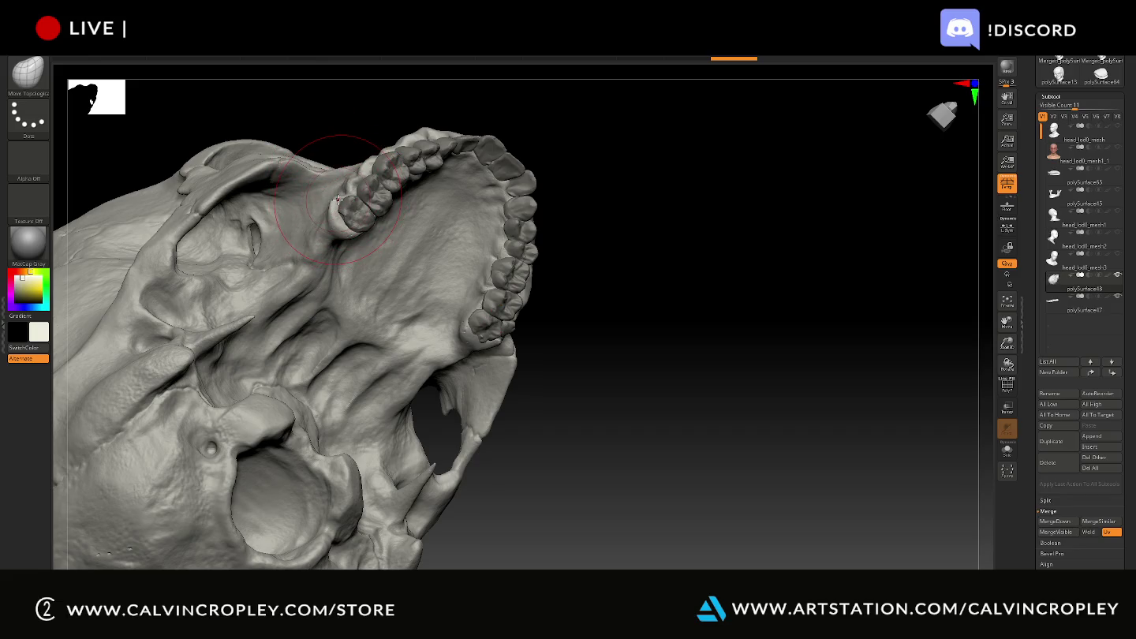
- Enlarge the brush, smooth the gums and palate, and reshape the upper jaw around the teeth
key(bracketright)
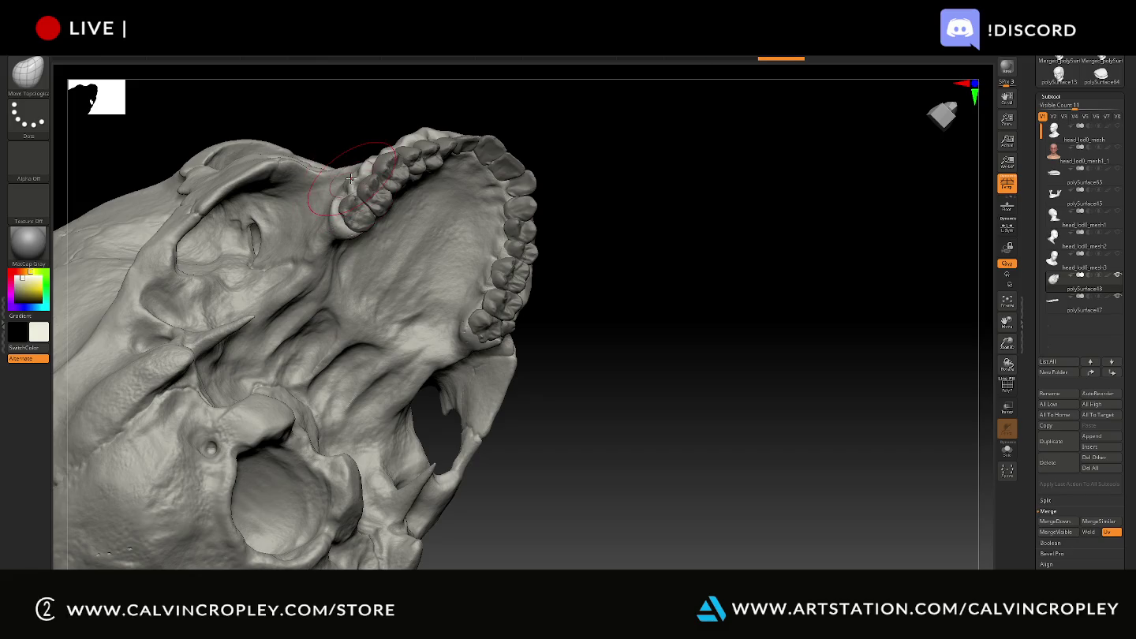
key(bracketright)
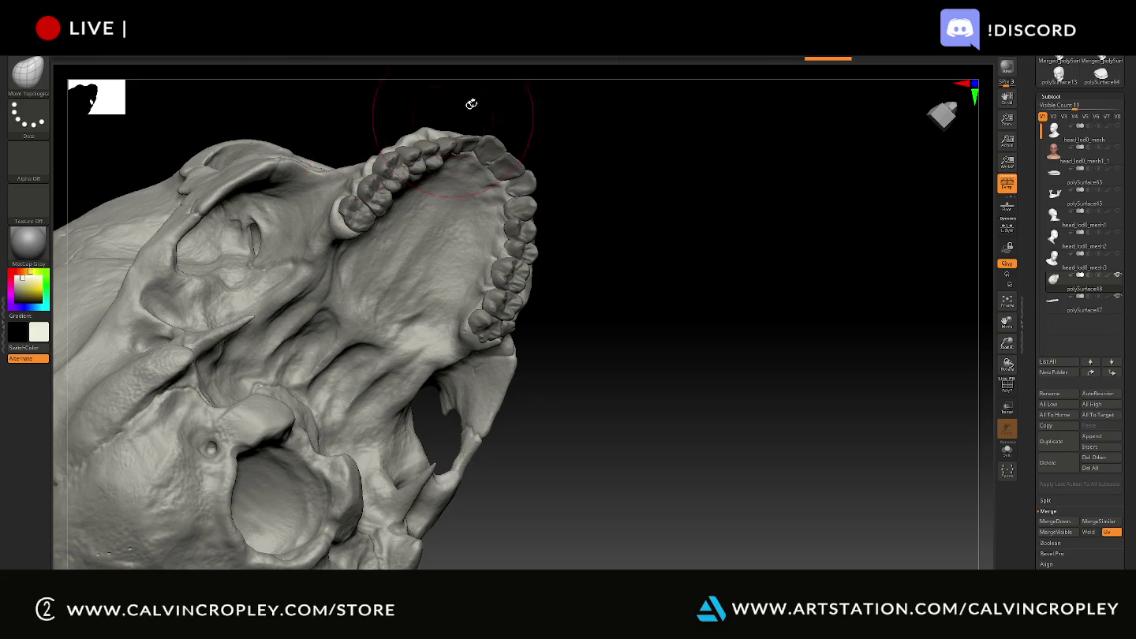
right_drag(469, 103, 445, 121)
shift+drag(445, 120, 432, 119)
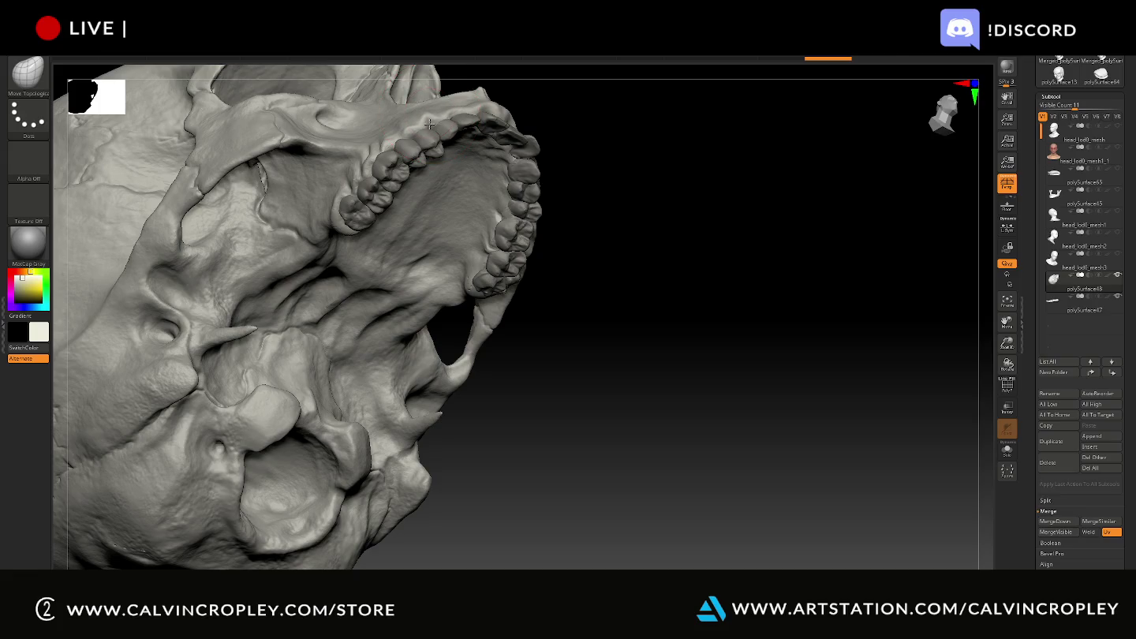
mouse_move(633, 152)
right_down()
mouse_move(661, 194)
mouse_move(624, 201)
mouse_move(677, 232)
mouse_move(687, 331)
right_up()
mouse_move(426, 292)
mouse_down()
mouse_move(438, 236)
mouse_move(442, 256)
mouse_move(457, 237)
mouse_move(465, 252)
mouse_move(473, 241)
mouse_move(461, 252)
mouse_move(430, 237)
mouse_move(416, 290)
mouse_move(426, 261)
mouse_move(432, 270)
mouse_up()
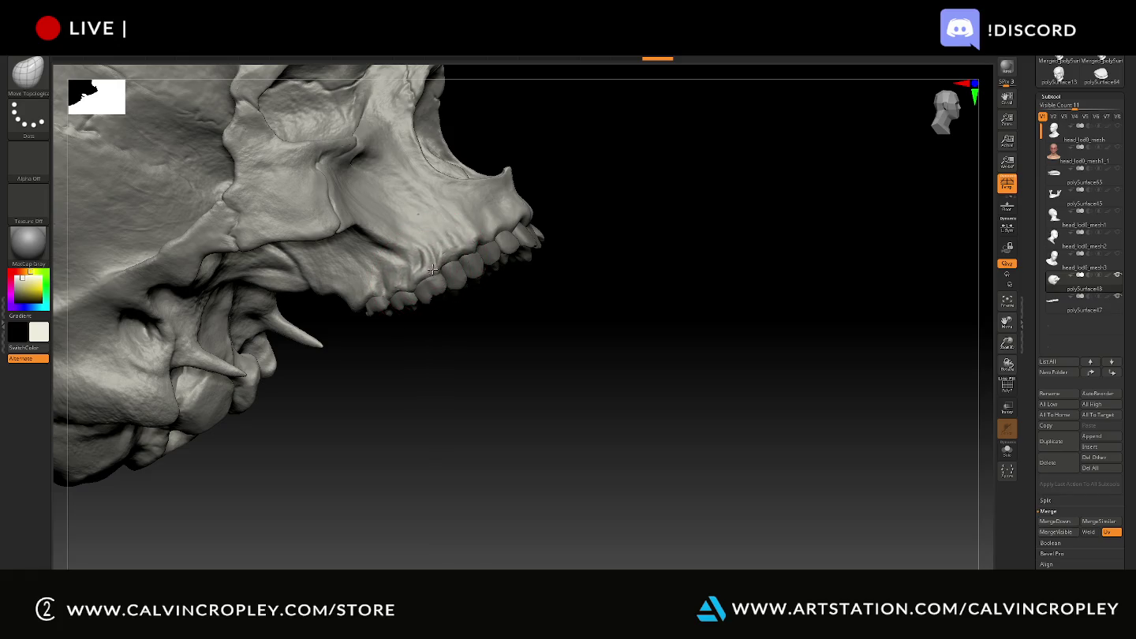
- Turn on perspective view of the skull from a lower three-quarter angle
mouse_move(609, 303)
mouse_down()
mouse_move(822, 367)
mouse_move(818, 383)
mouse_up()
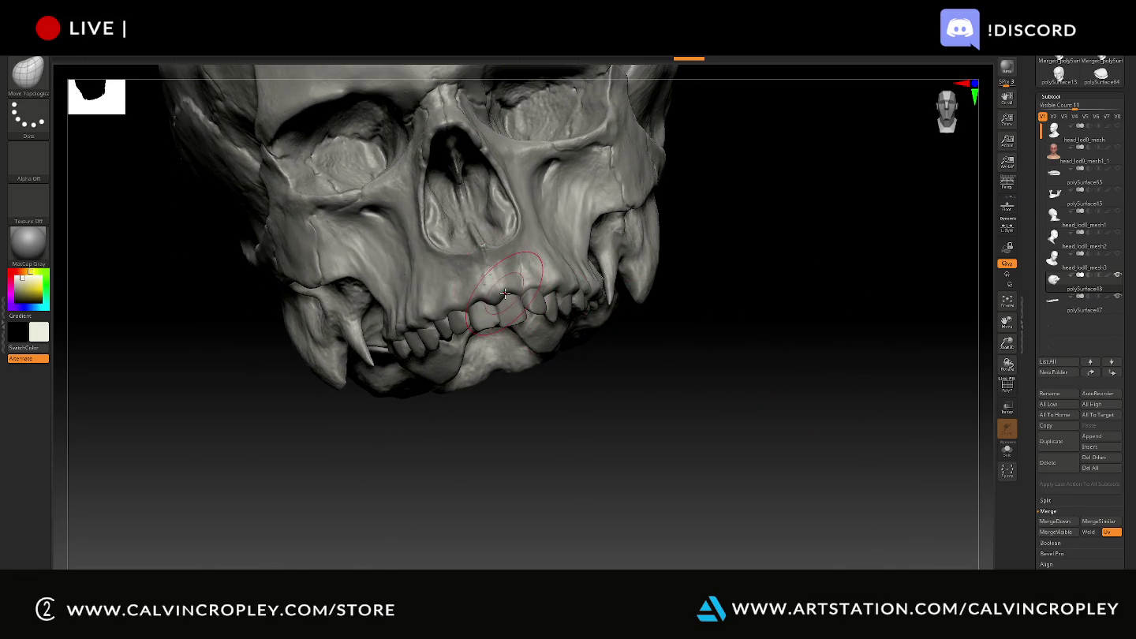
key(p)
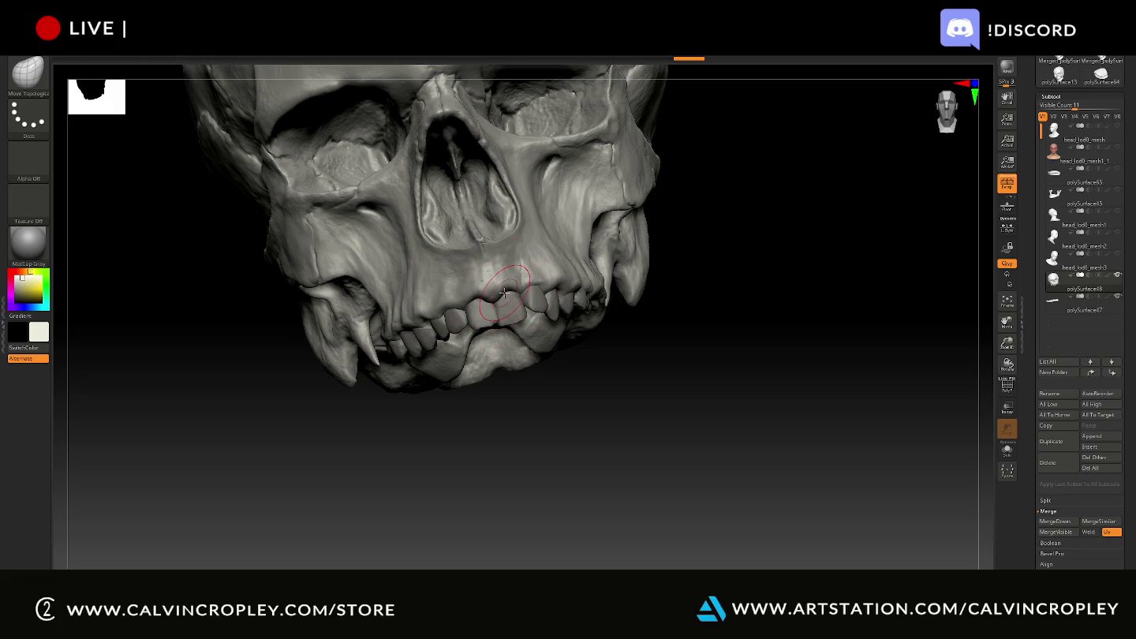
mouse_move(757, 312)
mouse_down()
mouse_move(779, 317)
mouse_move(788, 337)
mouse_move(789, 321)
mouse_up()
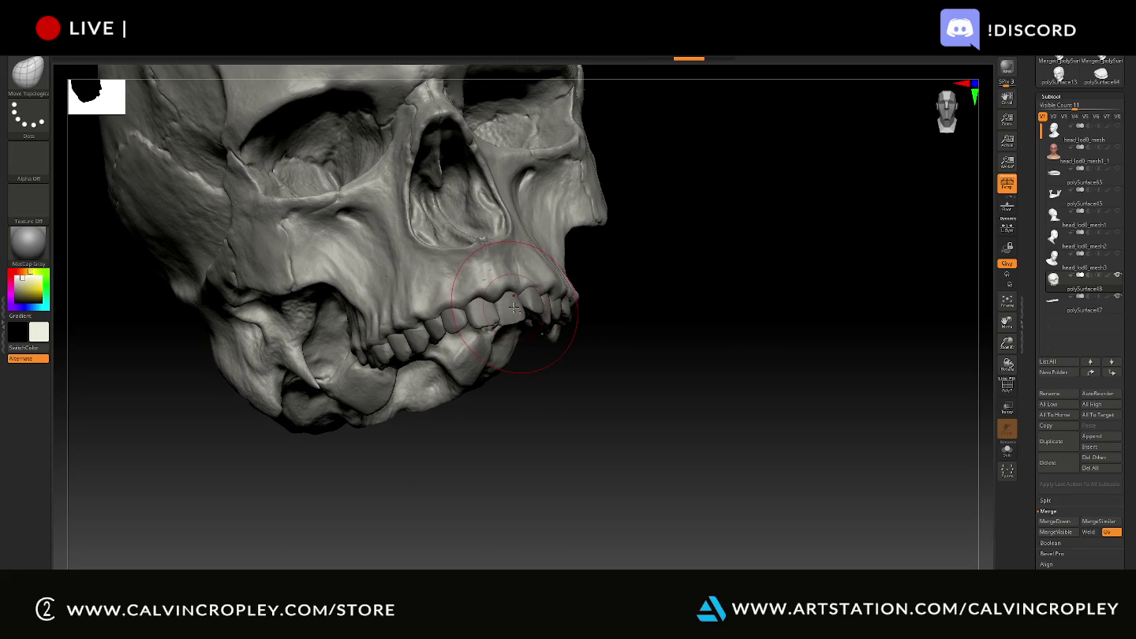
- Select the teeth subtool and lift it slightly along the green axis with Transpose
alt+click(514, 307)
key(w)
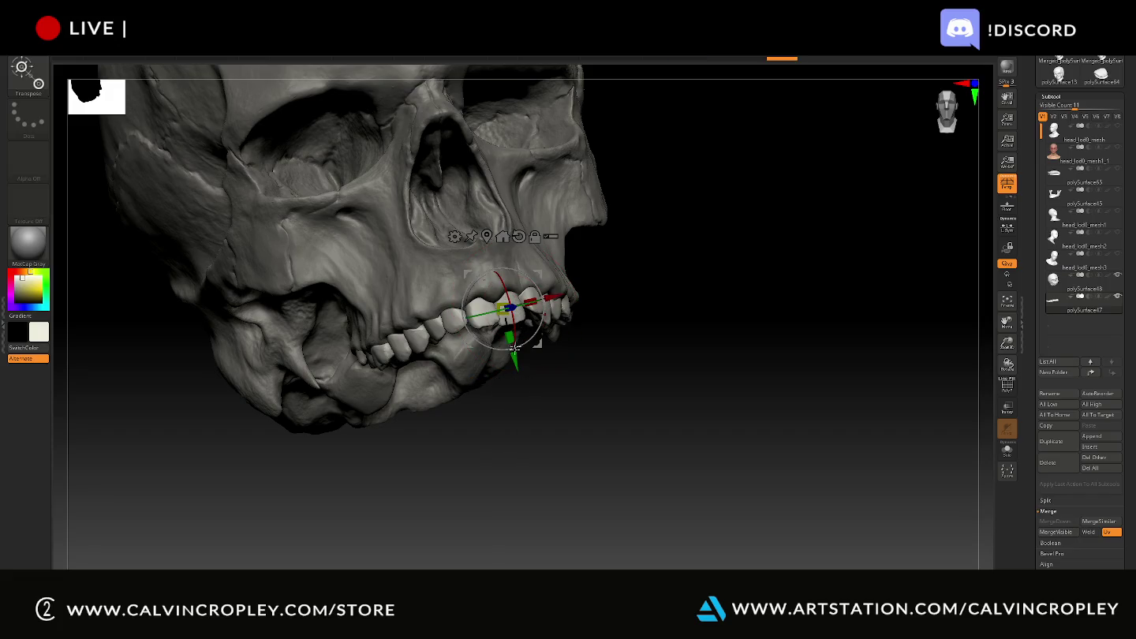
drag(514, 361, 514, 359)
mouse_move(660, 357)
mouse_down()
mouse_move(659, 373)
mouse_move(676, 328)
mouse_up()
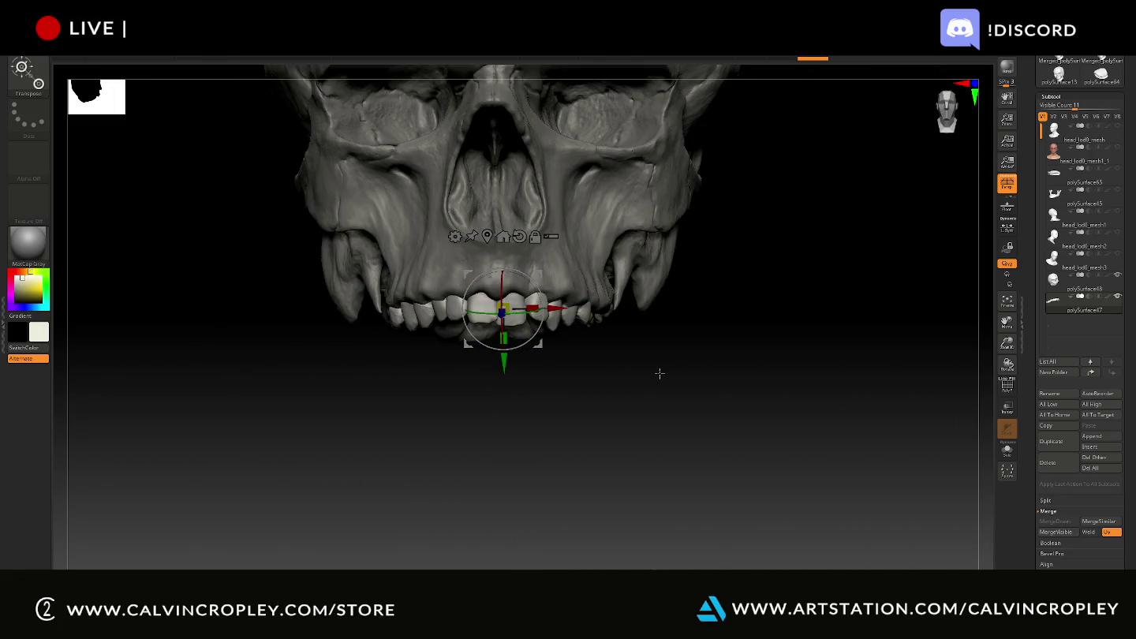
mouse_move(678, 276)
mouse_down()
mouse_move(659, 198)
mouse_move(660, 259)
mouse_move(647, 208)
mouse_move(427, 370)
mouse_up()
key(q)
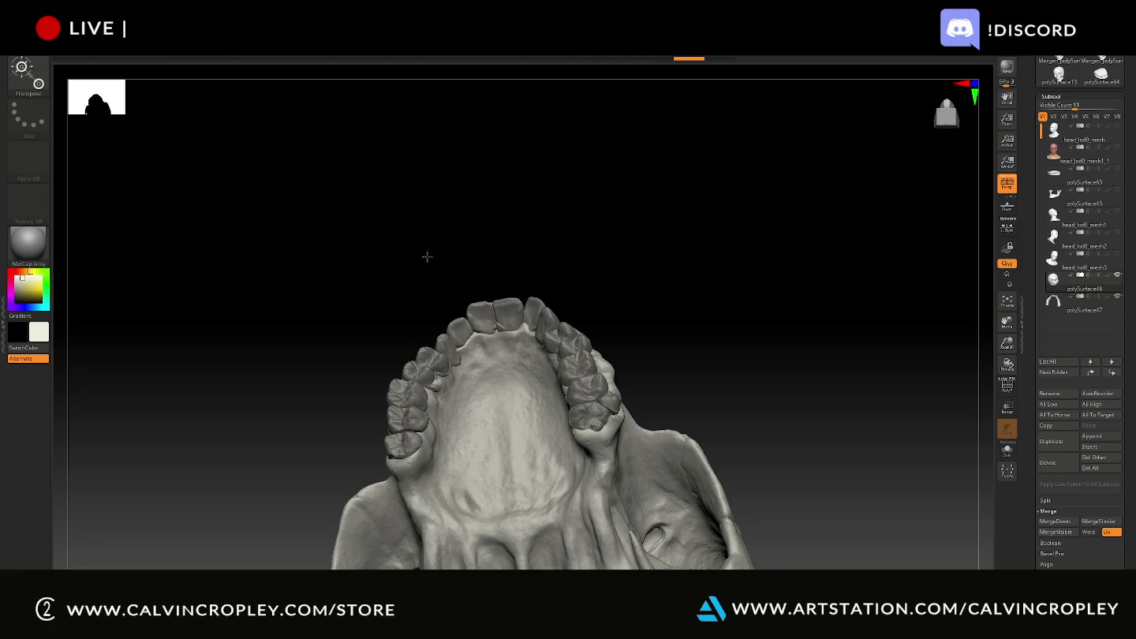
- Pick Move Topological and reshape the side teeth, front teeth and palate
click(20, 79)
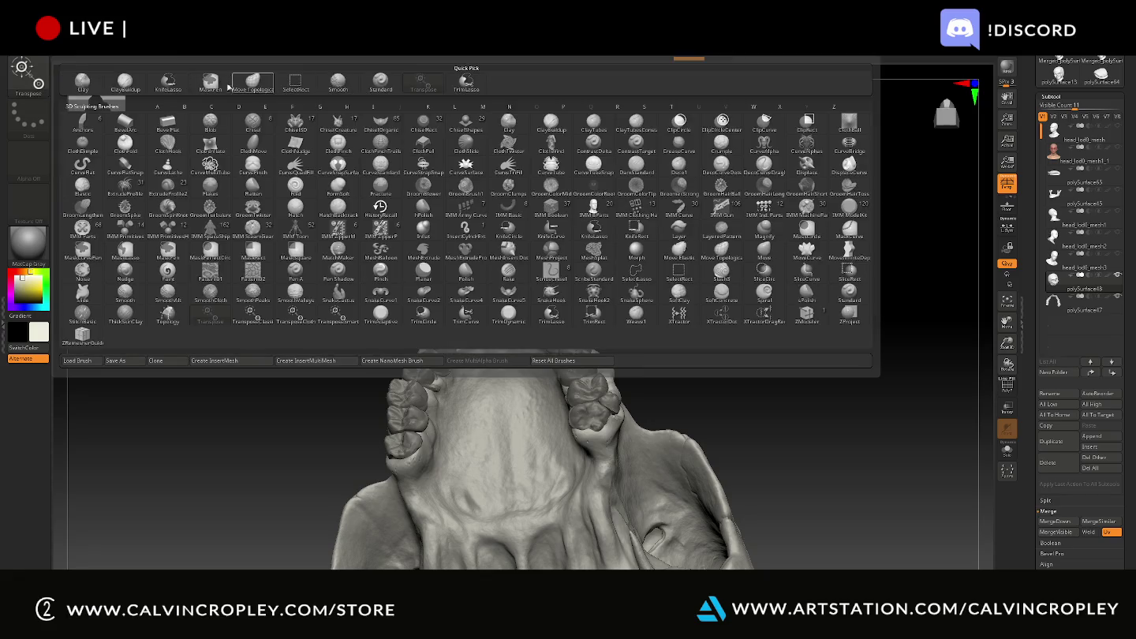
click(259, 85)
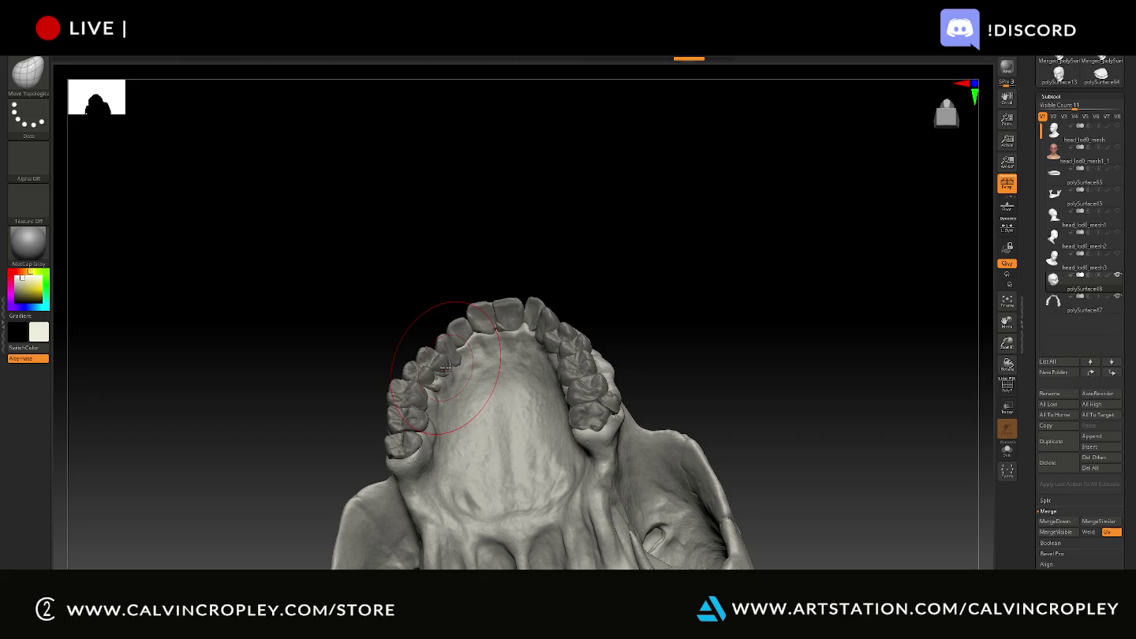
mouse_move(440, 383)
mouse_down()
mouse_move(431, 391)
mouse_move(456, 376)
mouse_move(442, 387)
mouse_up()
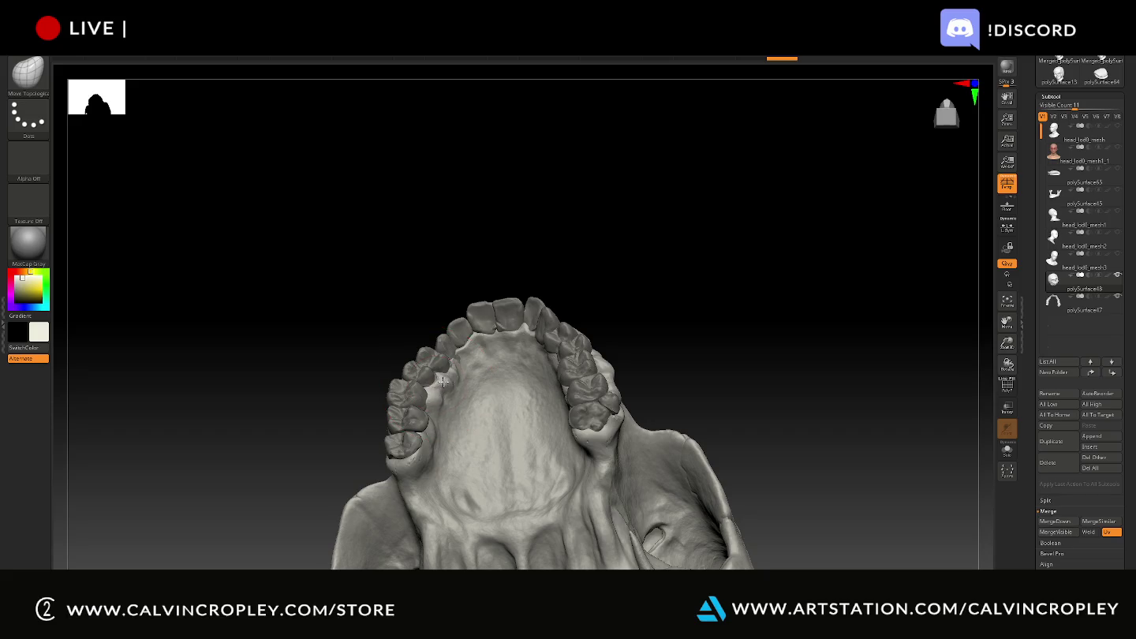
drag(443, 381, 467, 359)
mouse_move(679, 312)
mouse_down()
mouse_move(707, 304)
mouse_move(578, 322)
mouse_up()
drag(623, 280, 626, 278)
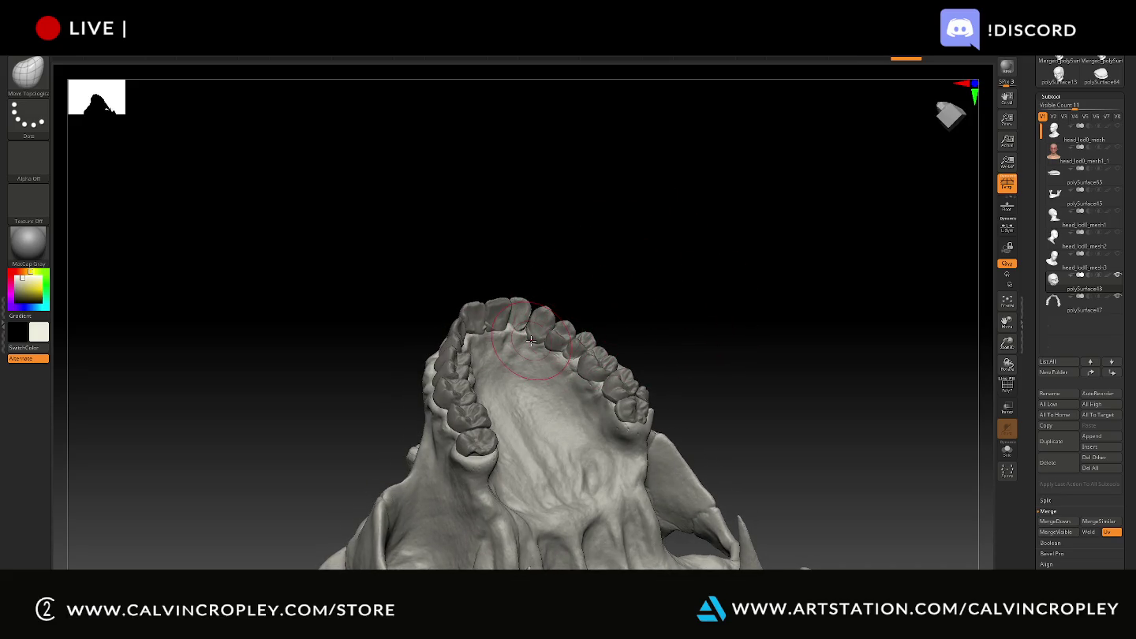
click(534, 339)
- Undo several recent strokes, then redo three of them to compare the result
key(ctrl+z)
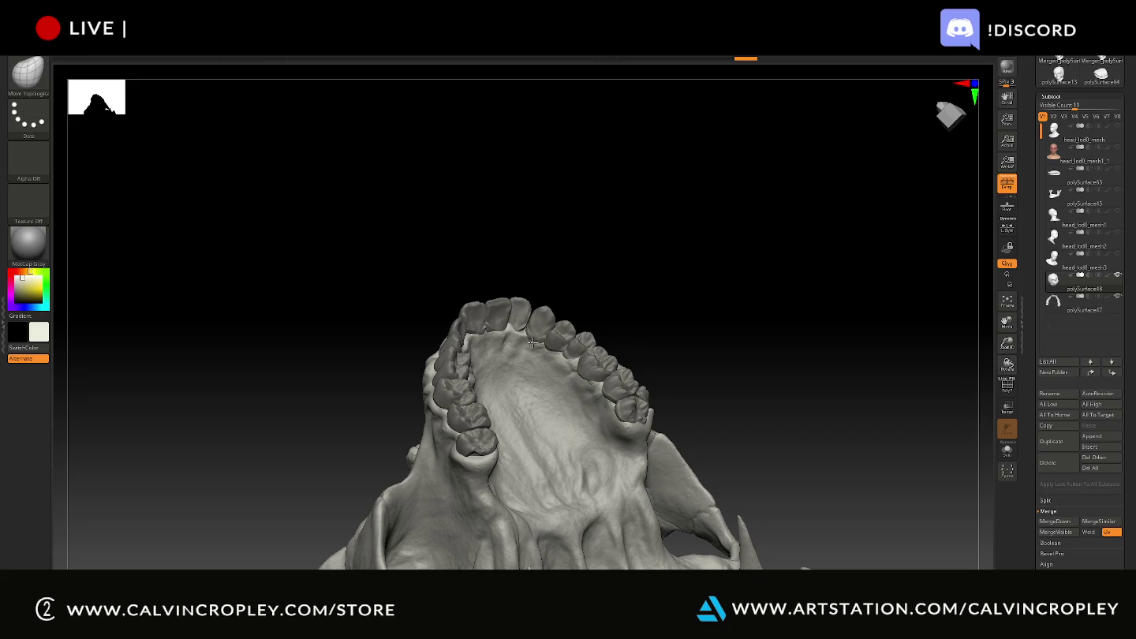
key(ctrl+shift+z)
key(ctrl+shift+z)
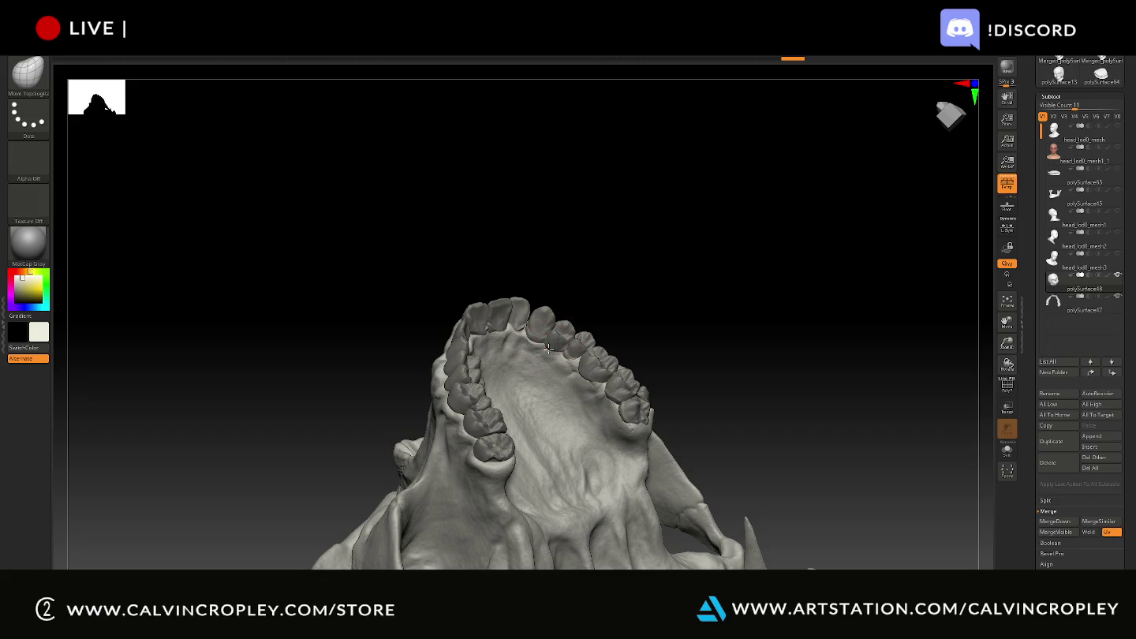
key(ctrl+shift+z)
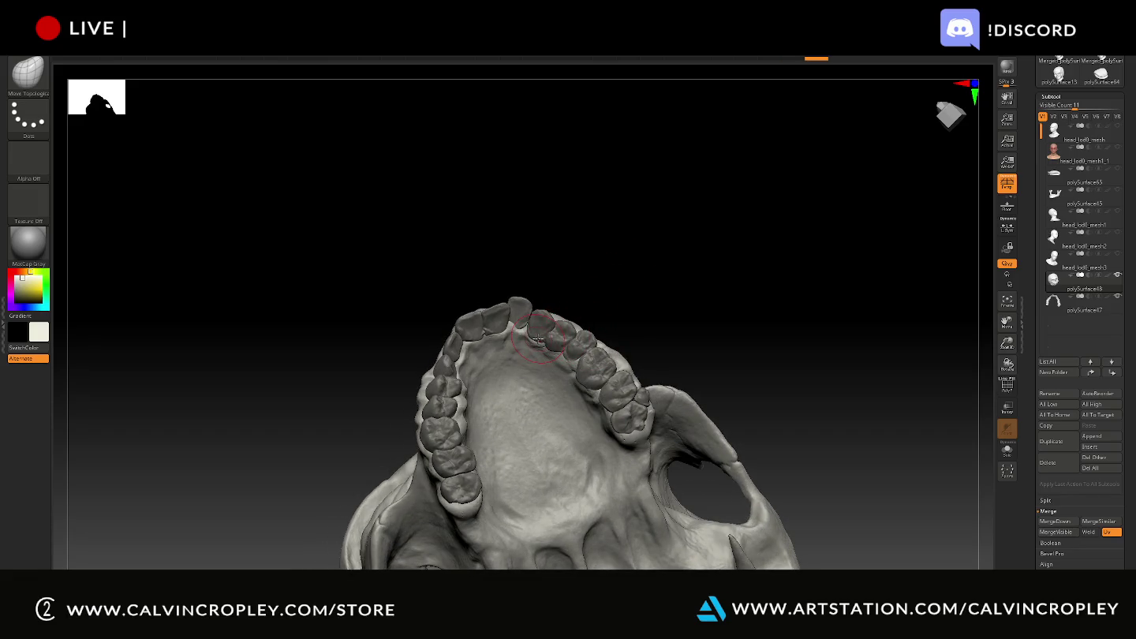
key(ctrl+shift+z)
key(ctrl+shift+z)
key(ctrl+shift+z)
drag(710, 286, 708, 251)
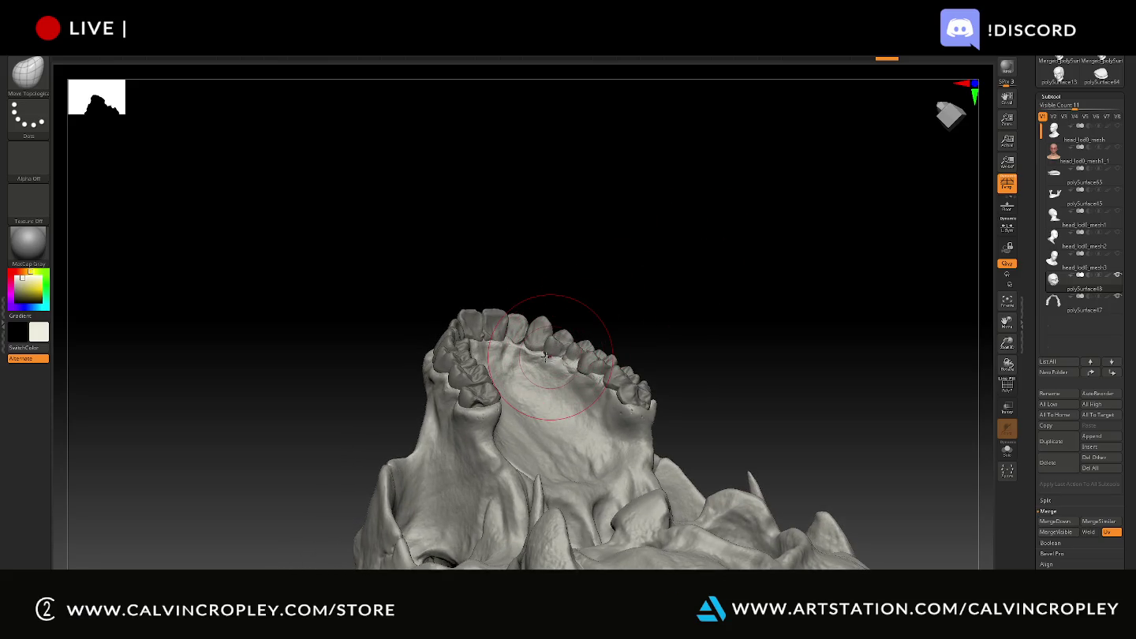
shift+drag(546, 360, 552, 352)
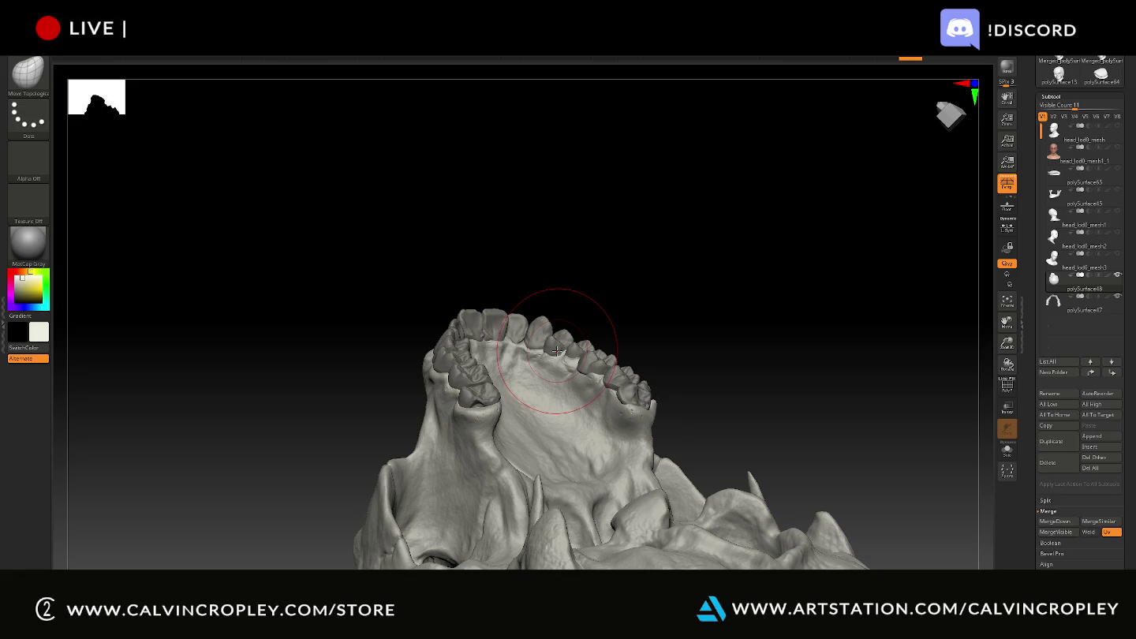
mouse_move(708, 310)
mouse_down()
mouse_move(706, 359)
mouse_move(685, 358)
mouse_move(702, 370)
mouse_move(723, 363)
mouse_up()
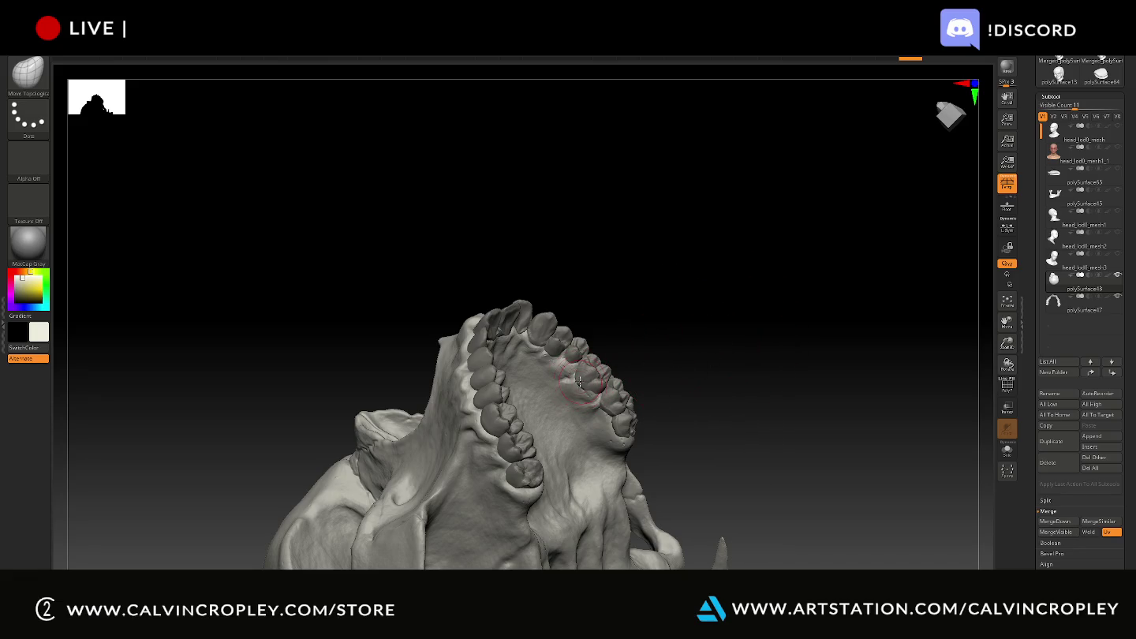
right_drag(616, 342, 612, 370)
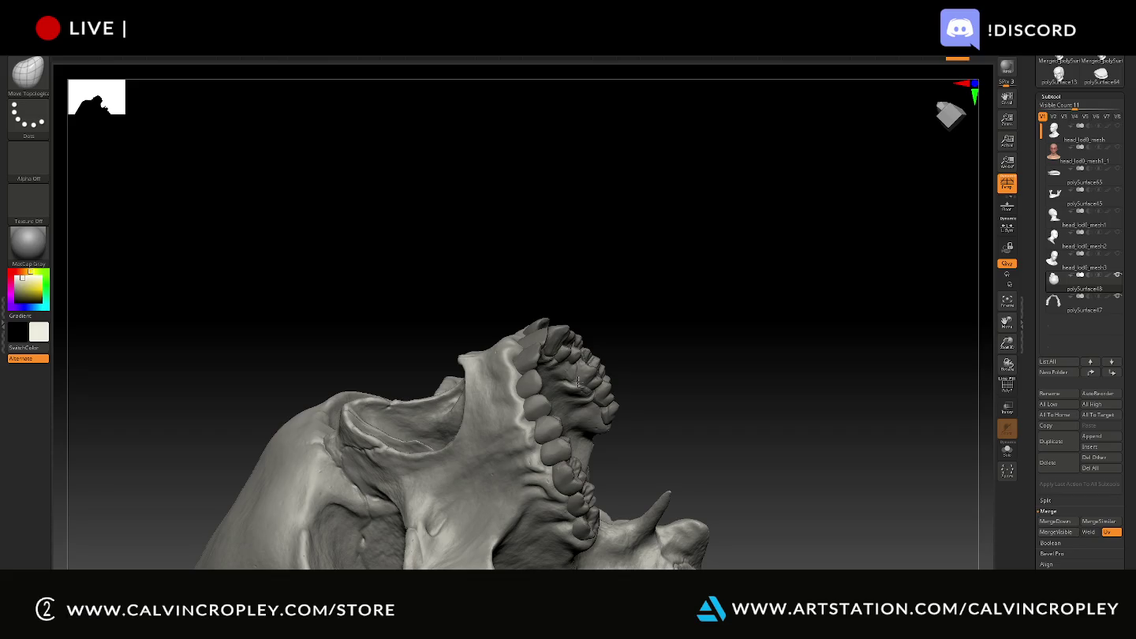
mouse_move(639, 349)
mouse_down()
mouse_move(621, 315)
mouse_move(591, 342)
mouse_up()
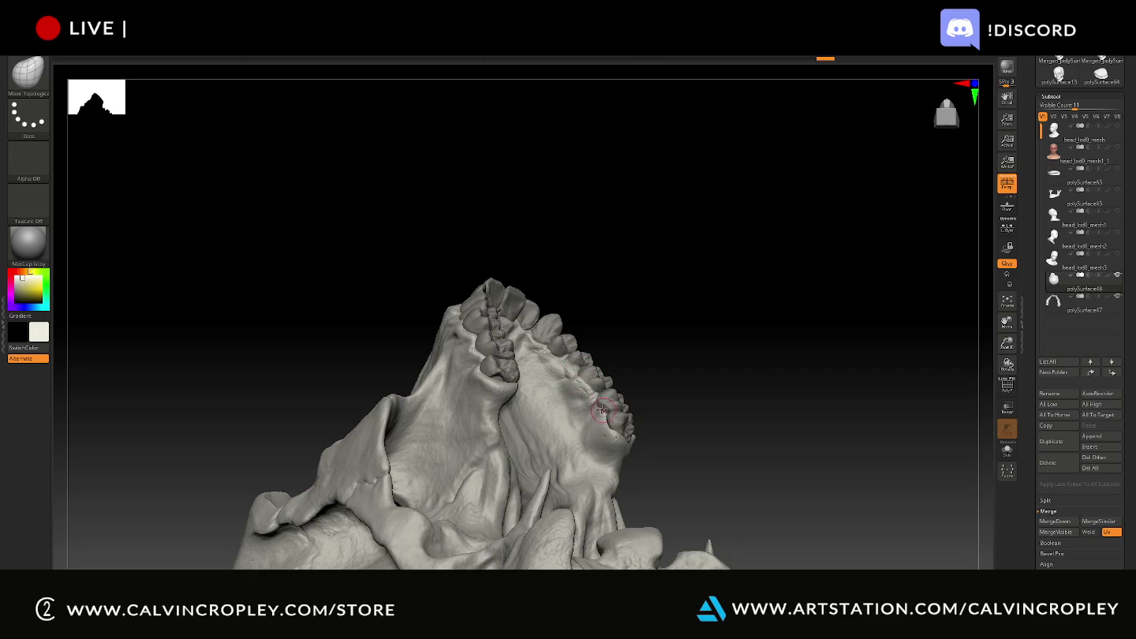
mouse_move(652, 376)
mouse_down()
mouse_move(655, 359)
mouse_move(605, 405)
mouse_up()
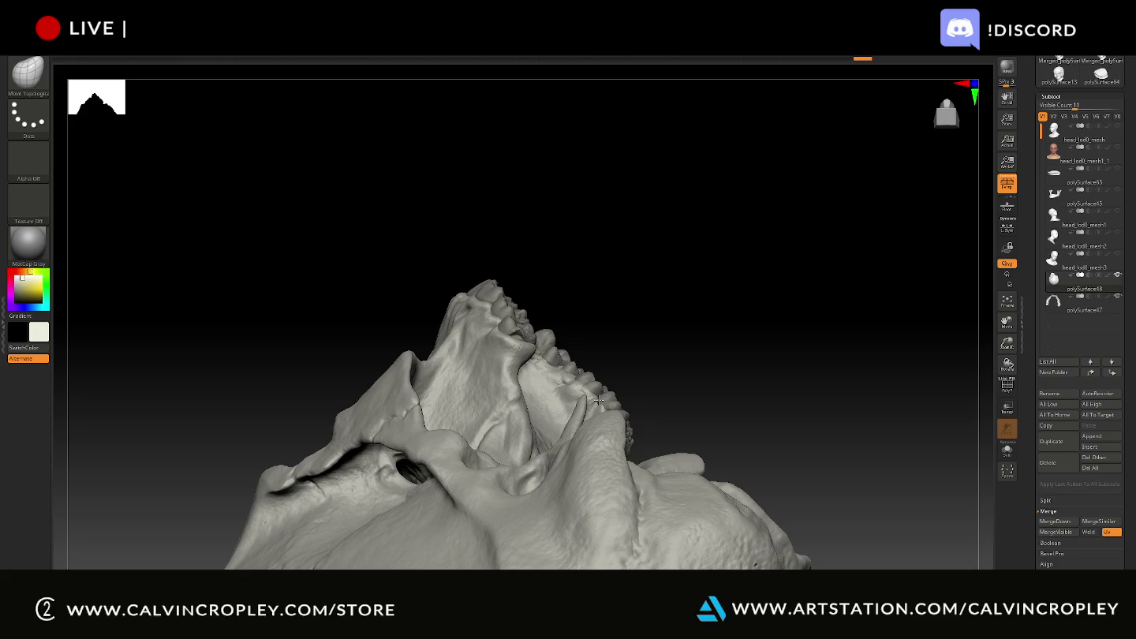
mouse_move(641, 381)
mouse_down()
mouse_move(641, 398)
mouse_move(604, 403)
mouse_up()
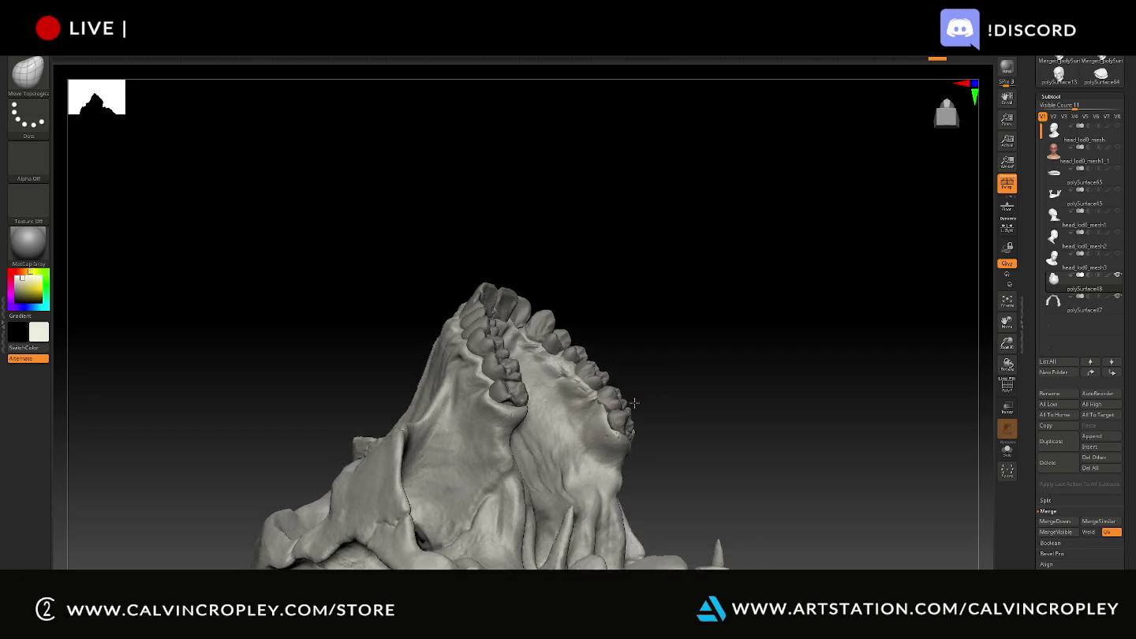
drag(590, 413, 601, 404)
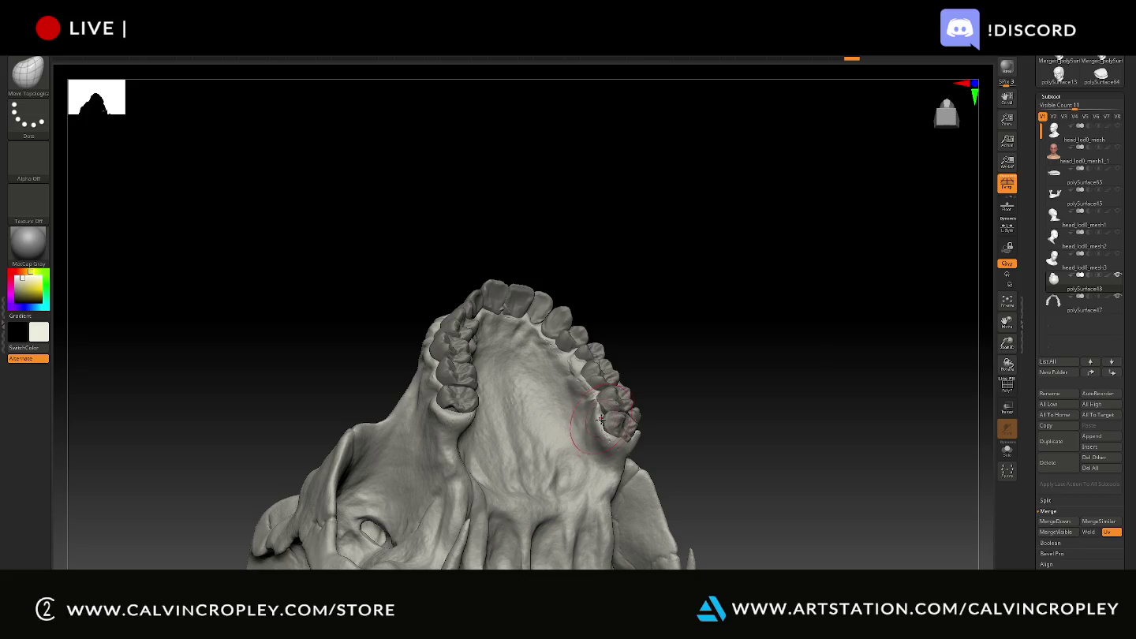
mouse_move(666, 391)
mouse_down()
mouse_move(684, 385)
mouse_move(644, 388)
mouse_up()
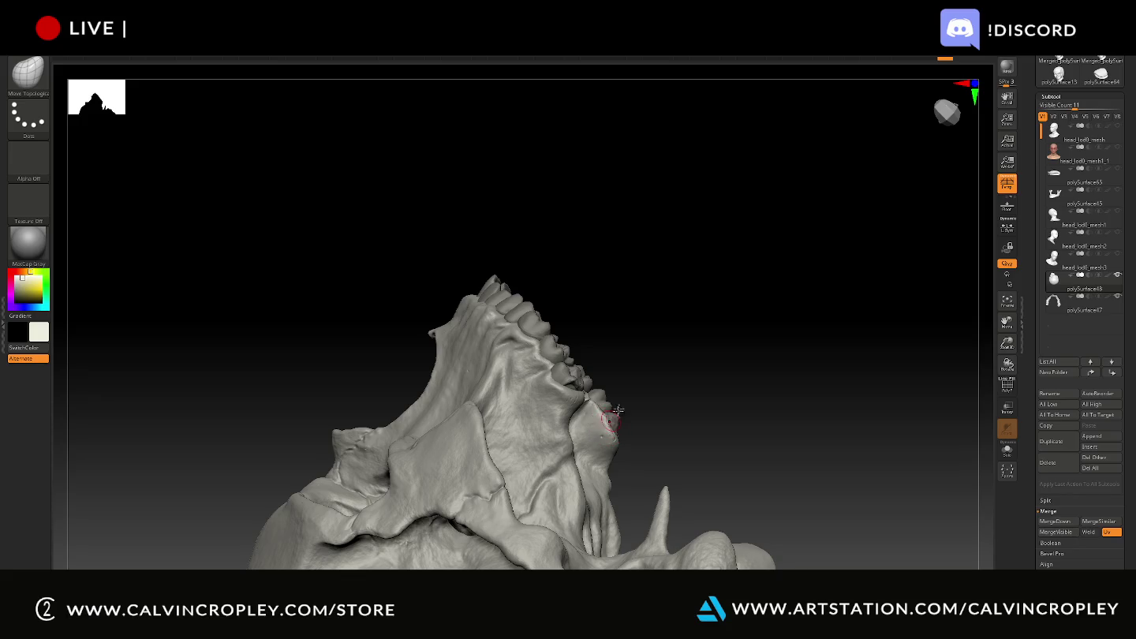
right_drag(611, 426, 615, 403)
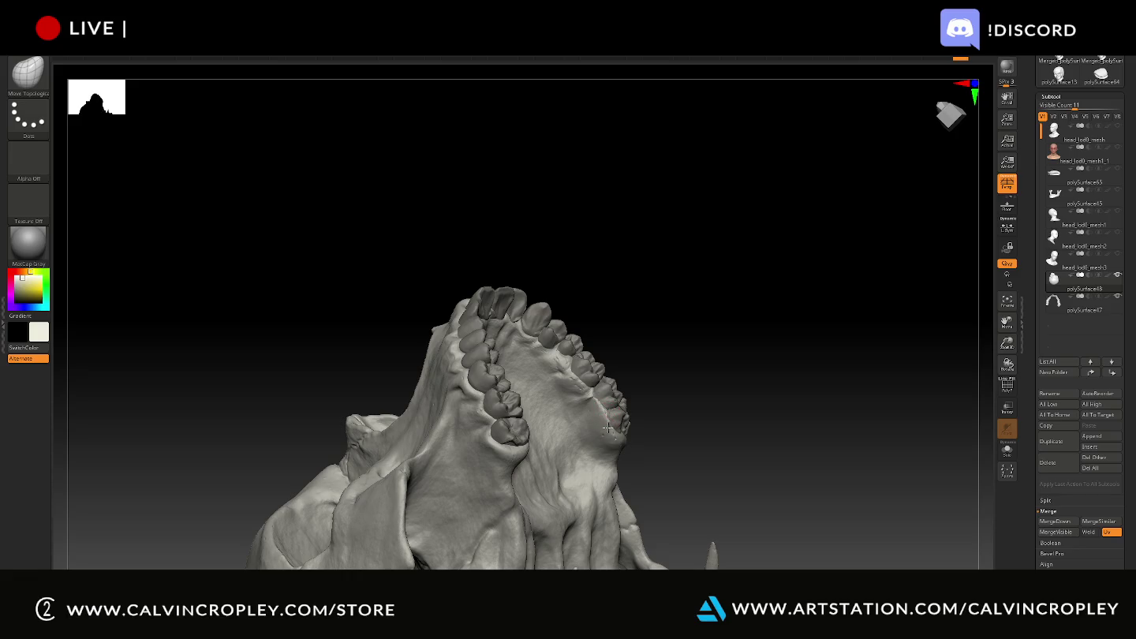
right_drag(639, 407, 610, 426)
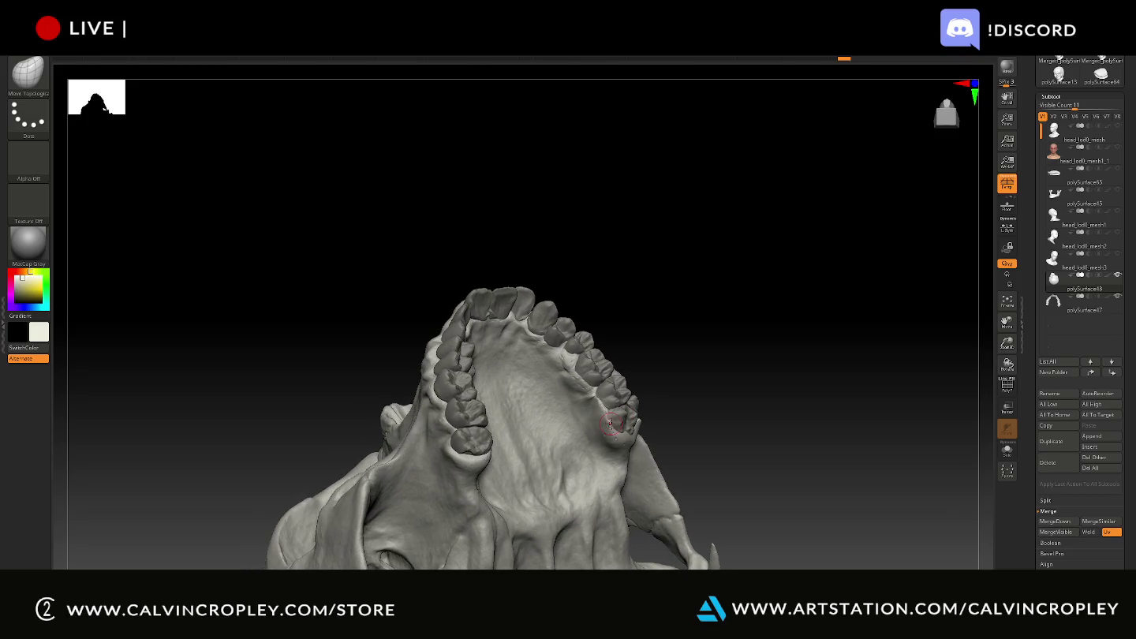
right_drag(687, 370, 617, 429)
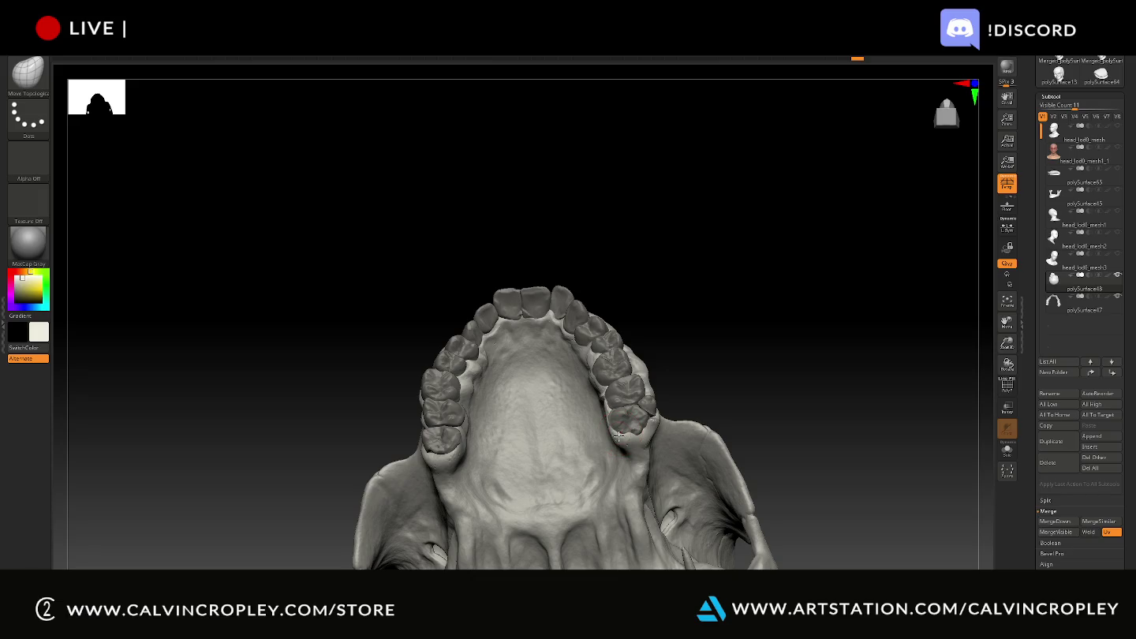
mouse_move(702, 370)
mouse_down()
mouse_move(559, 455)
mouse_move(666, 367)
mouse_up()
right_drag(666, 368, 639, 423)
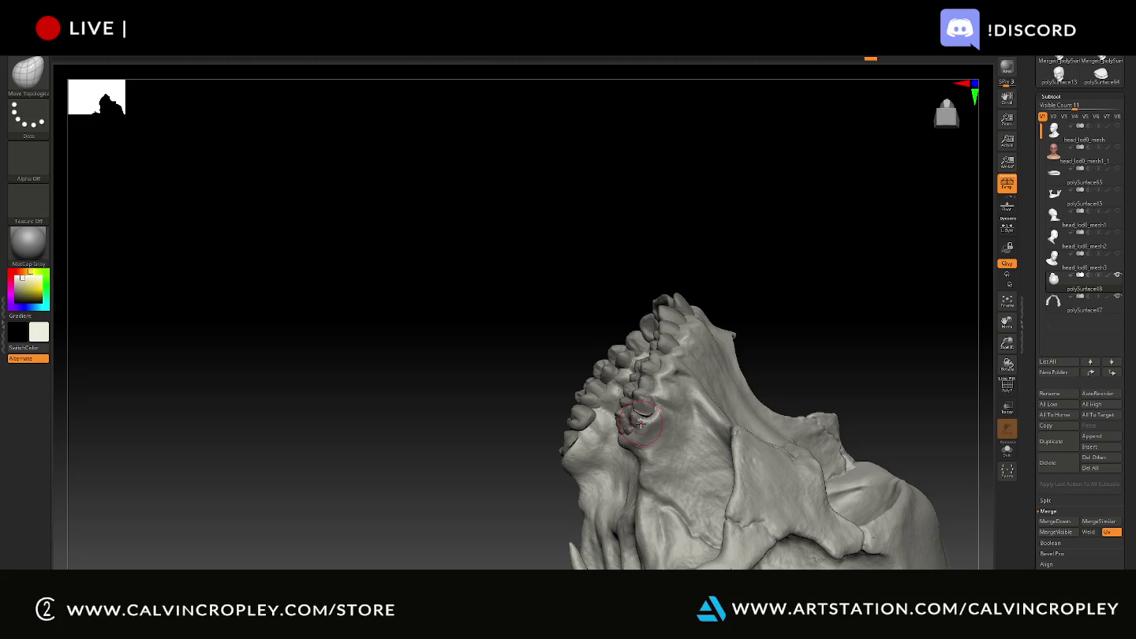
mouse_move(634, 267)
mouse_down()
mouse_move(652, 263)
mouse_move(654, 330)
mouse_up()
mouse_move(654, 330)
right_down()
mouse_move(715, 350)
mouse_move(662, 413)
right_up()
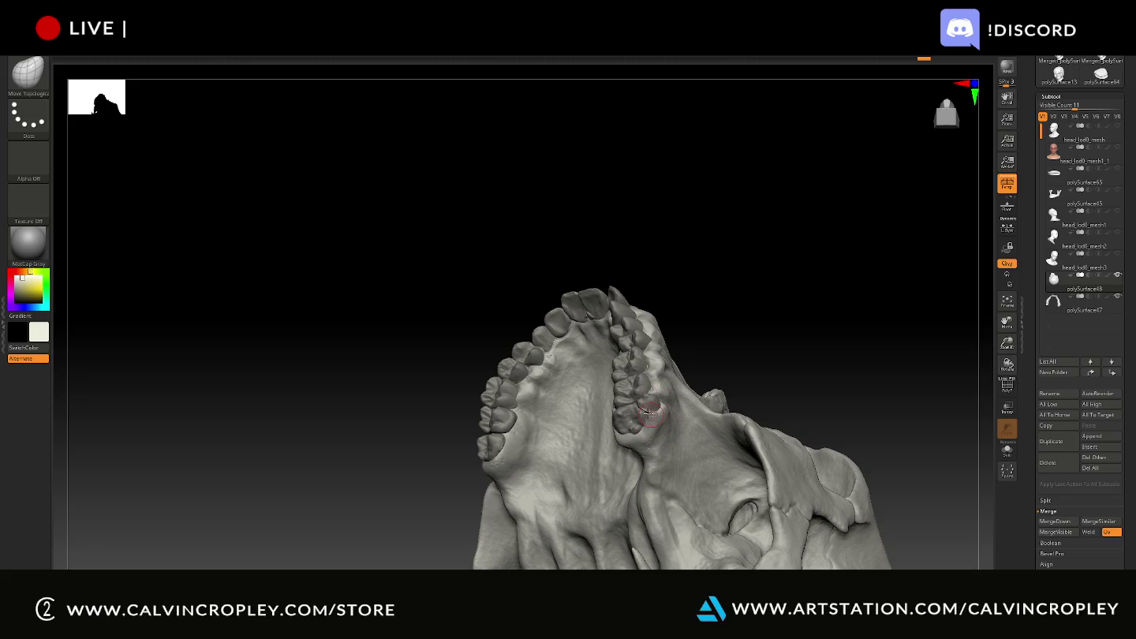
mouse_move(722, 332)
mouse_down()
mouse_move(744, 300)
mouse_move(715, 322)
mouse_up()
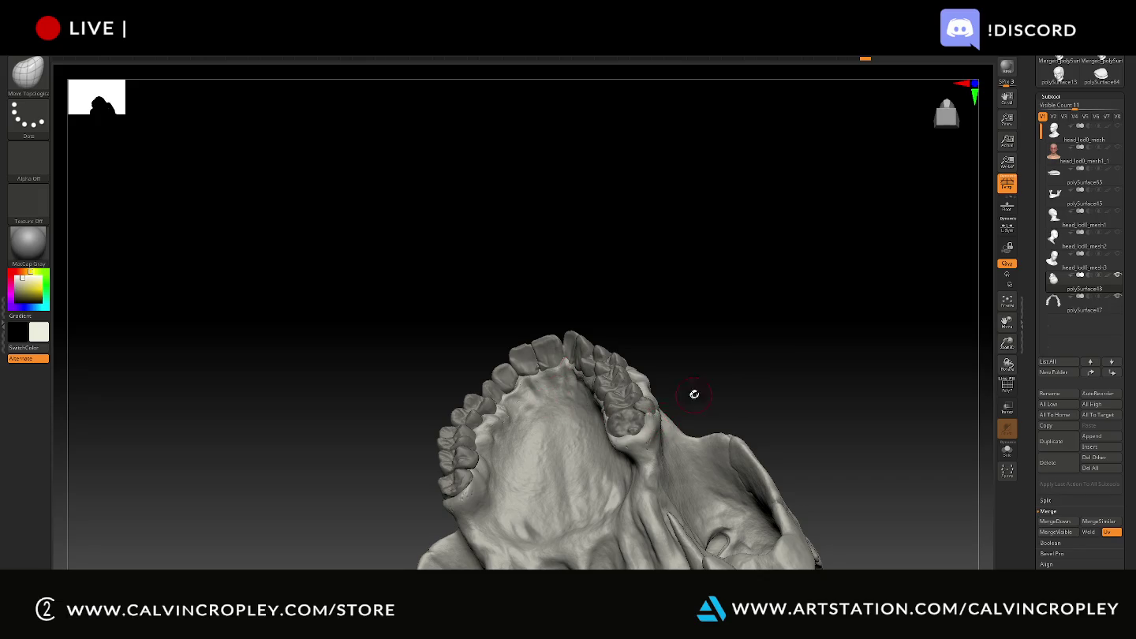
right_drag(649, 424, 660, 413)
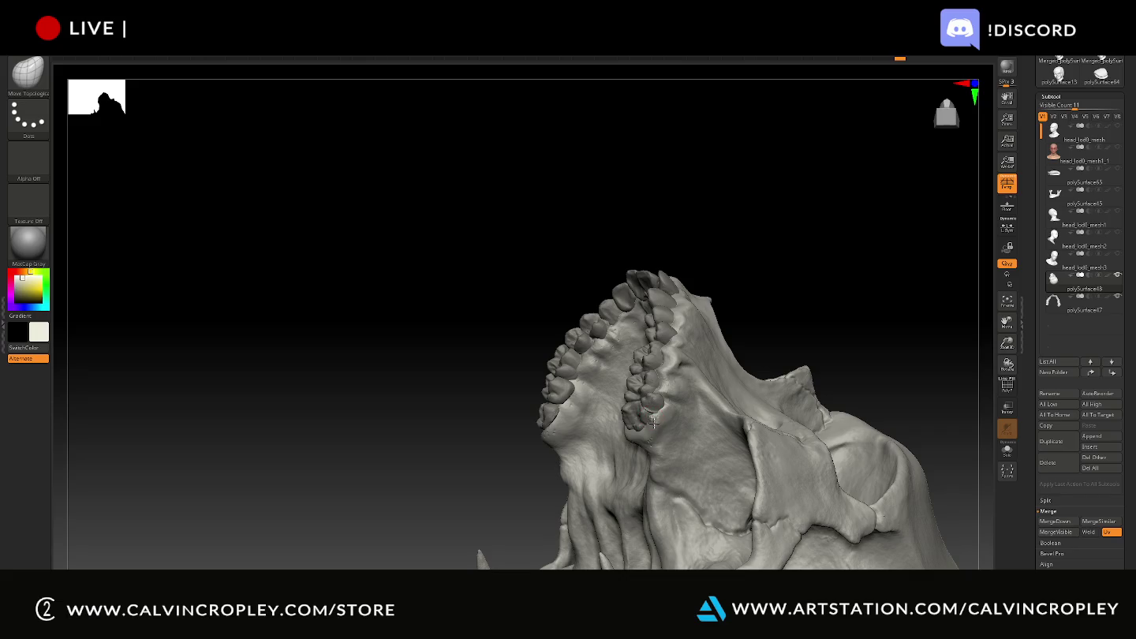
- Try a sculpt stroke on the upper right molars, undo it, and inspect the jaw from the side
shift+drag(791, 280, 821, 284)
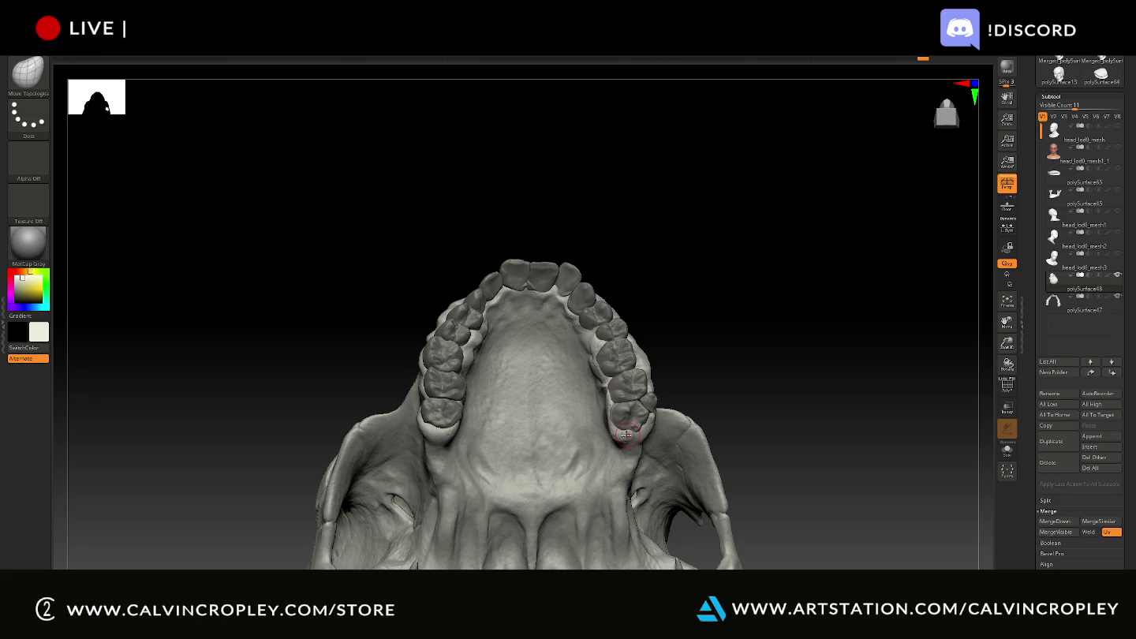
mouse_move(735, 350)
mouse_down()
mouse_move(758, 330)
mouse_move(749, 349)
mouse_move(634, 337)
mouse_up()
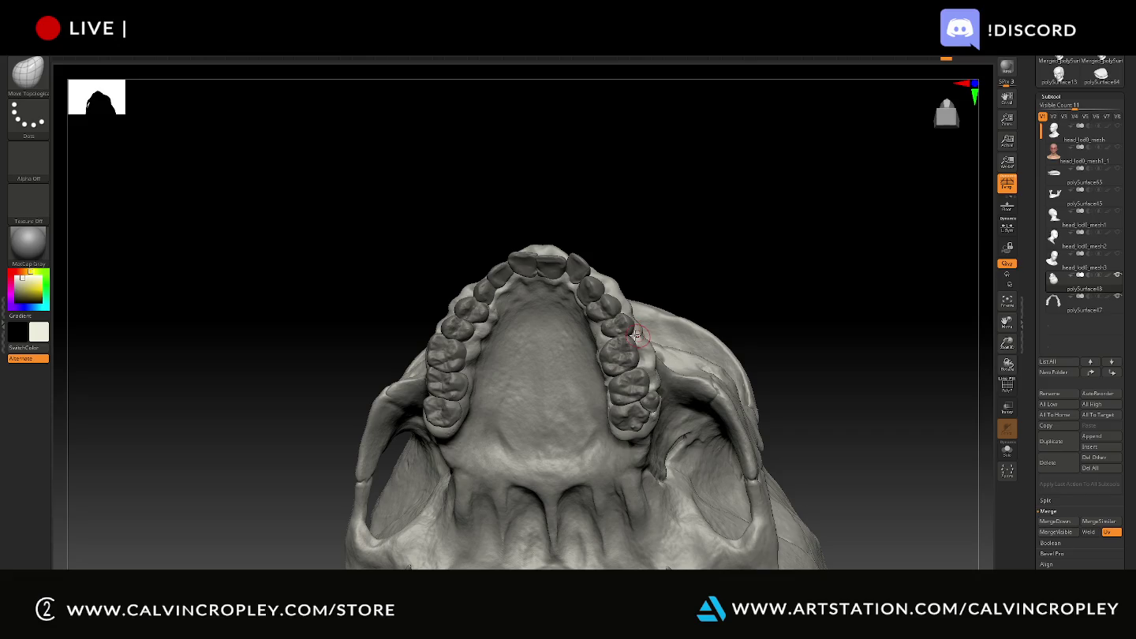
drag(640, 335, 635, 328)
key(ctrl+z)
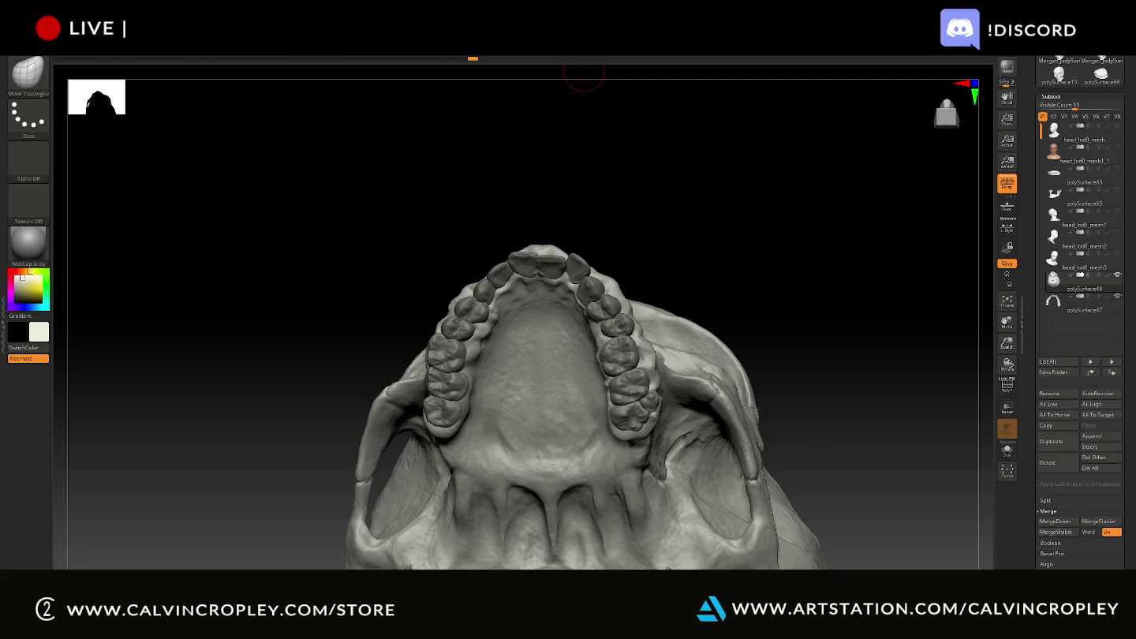
mouse_move(895, 333)
mouse_down()
mouse_move(890, 299)
mouse_move(806, 322)
mouse_up()
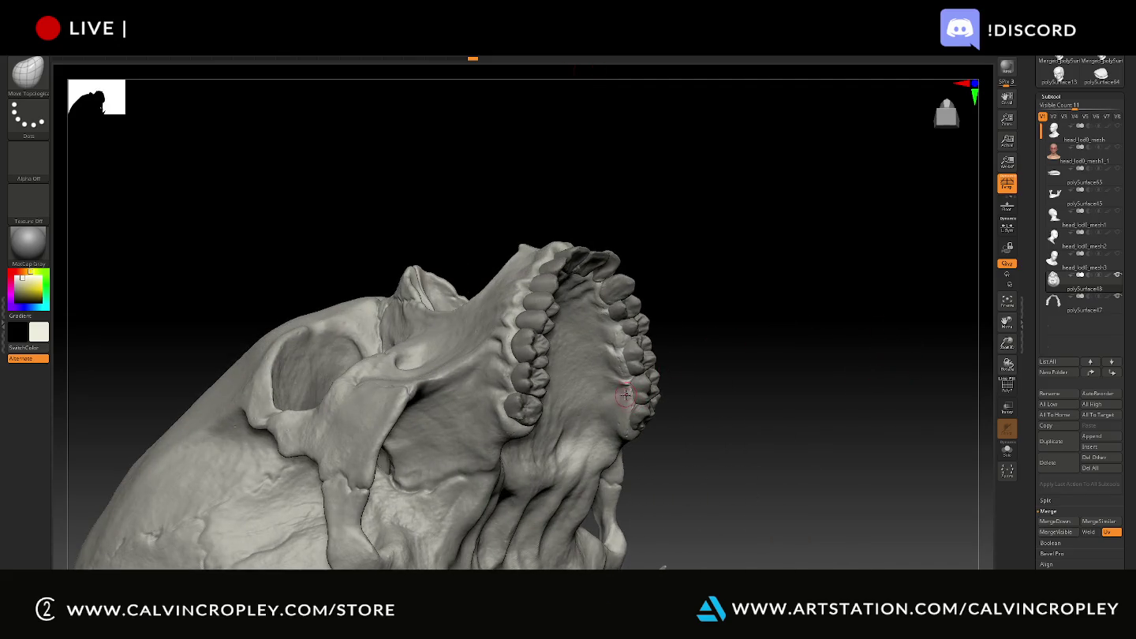
mouse_move(756, 357)
mouse_down()
mouse_move(681, 366)
mouse_move(704, 370)
mouse_move(624, 394)
mouse_up()
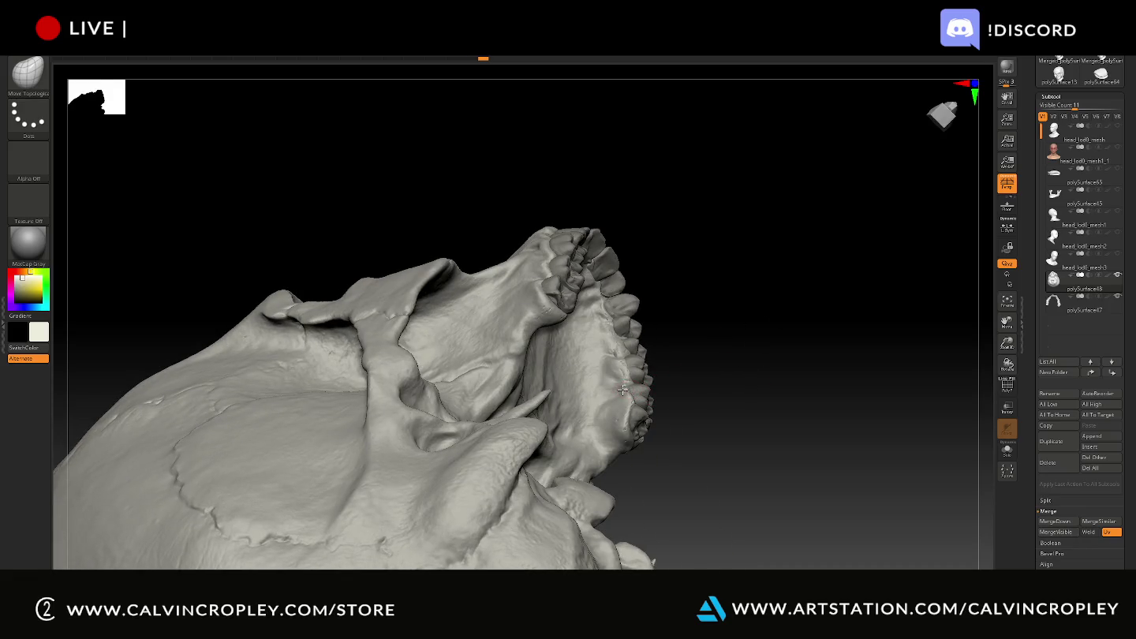
mouse_move(585, 59)
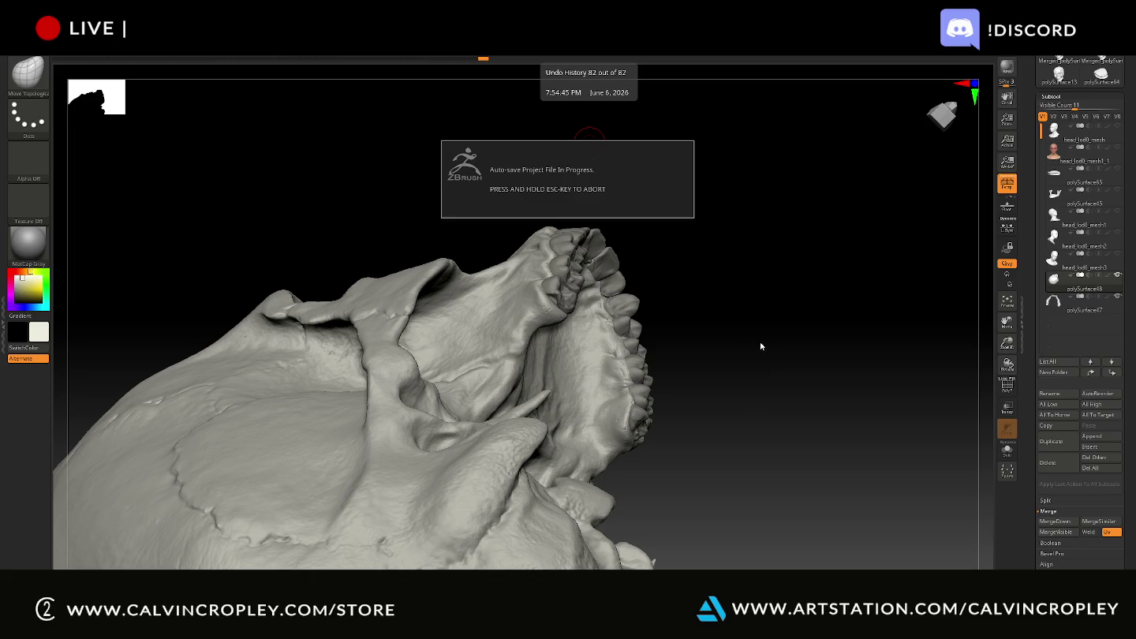
mouse_move(768, 340)
mouse_down()
mouse_move(761, 346)
mouse_move(747, 324)
mouse_move(730, 259)
mouse_move(804, 299)
mouse_move(612, 372)
mouse_move(614, 394)
mouse_up()
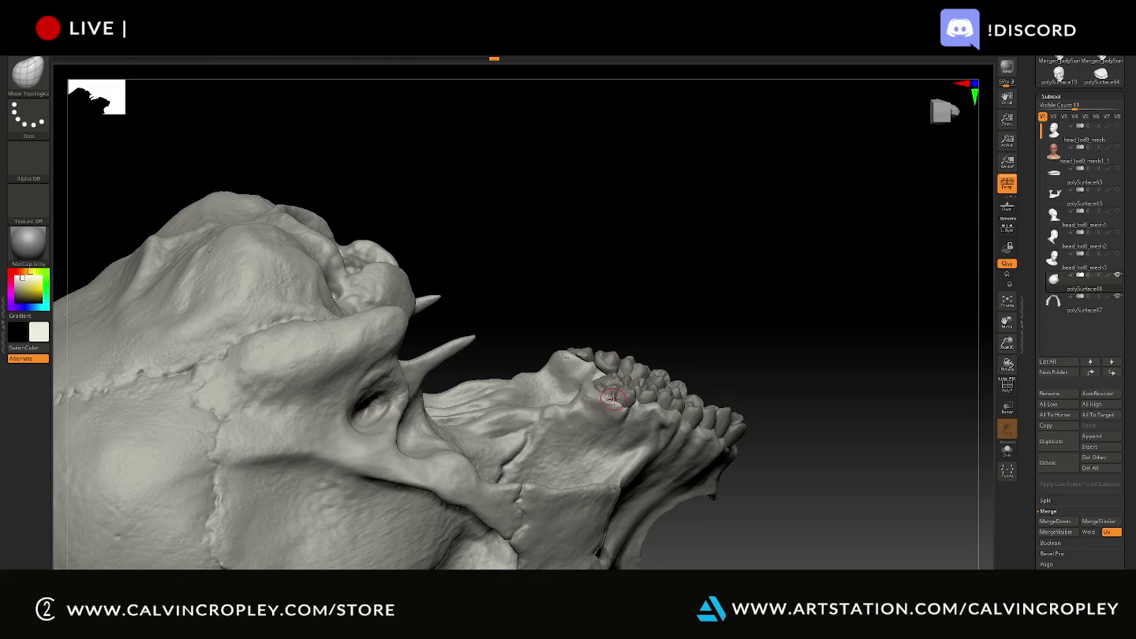
- Shift-smooth the surface around the upper teeth and check it from several low angles
key(shift)
shift+drag(609, 397, 614, 397)
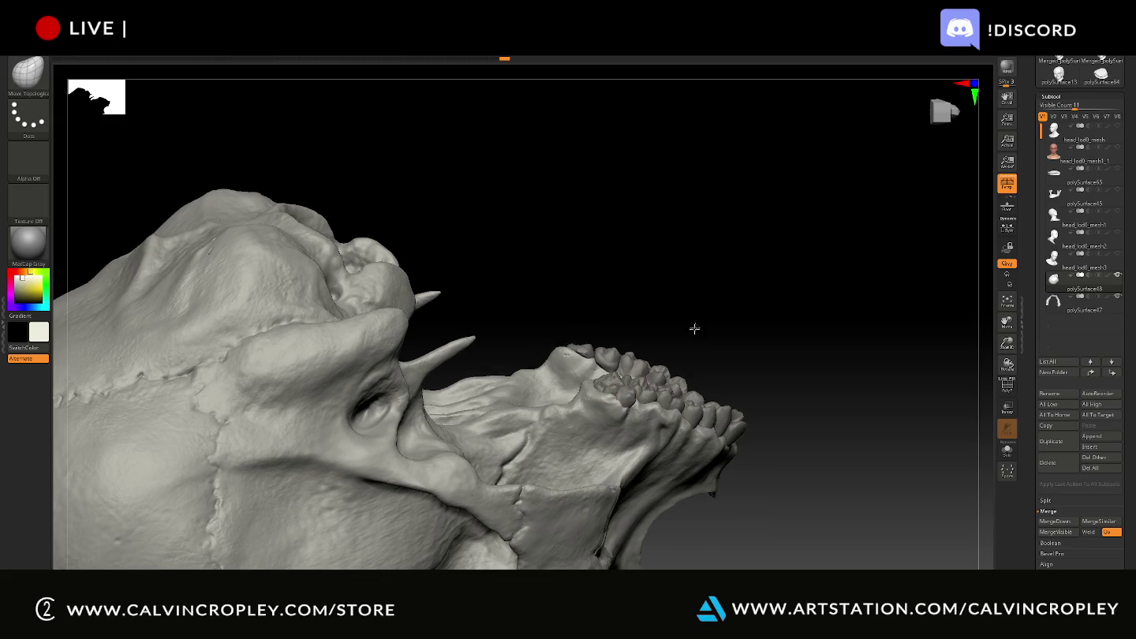
drag(694, 327, 613, 394)
click(616, 395)
drag(819, 252, 761, 233)
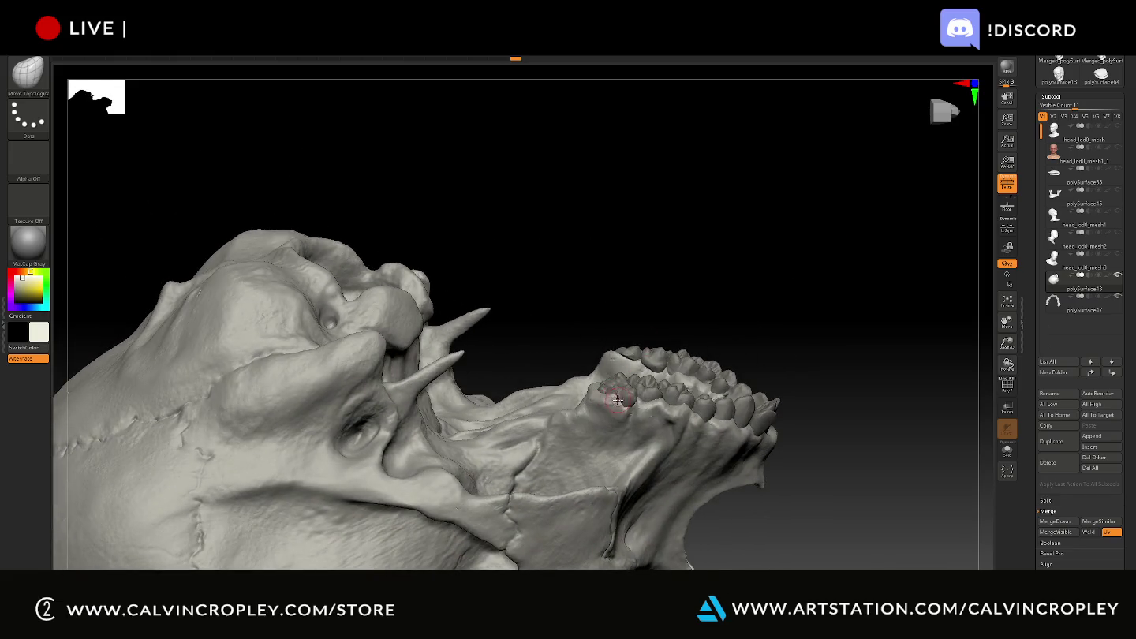
drag(727, 289, 658, 363)
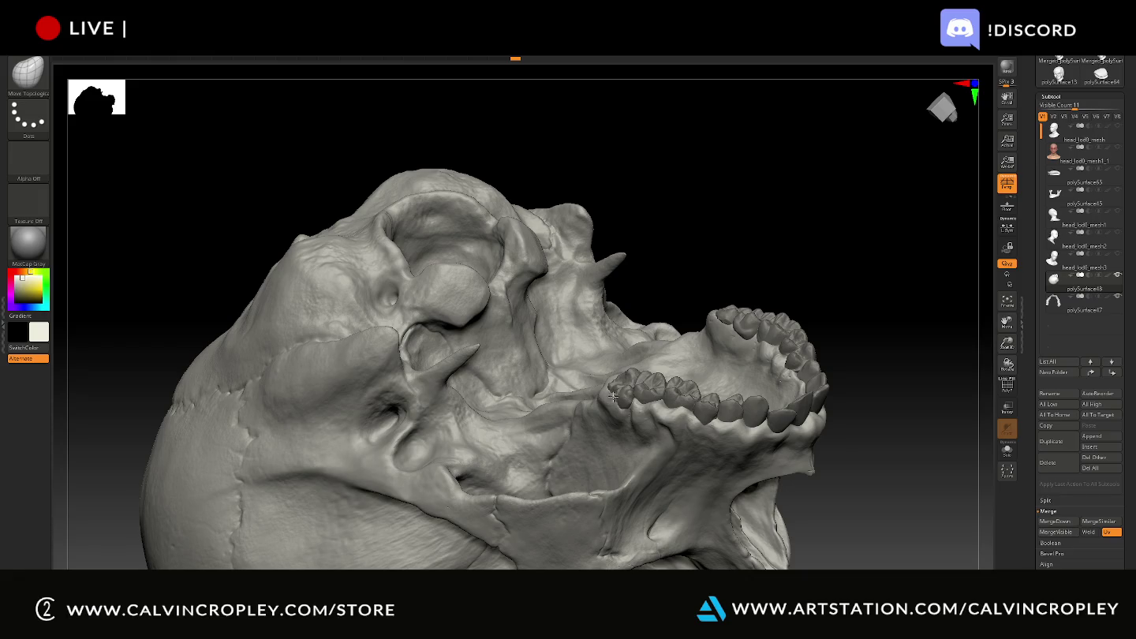
drag(722, 264, 668, 367)
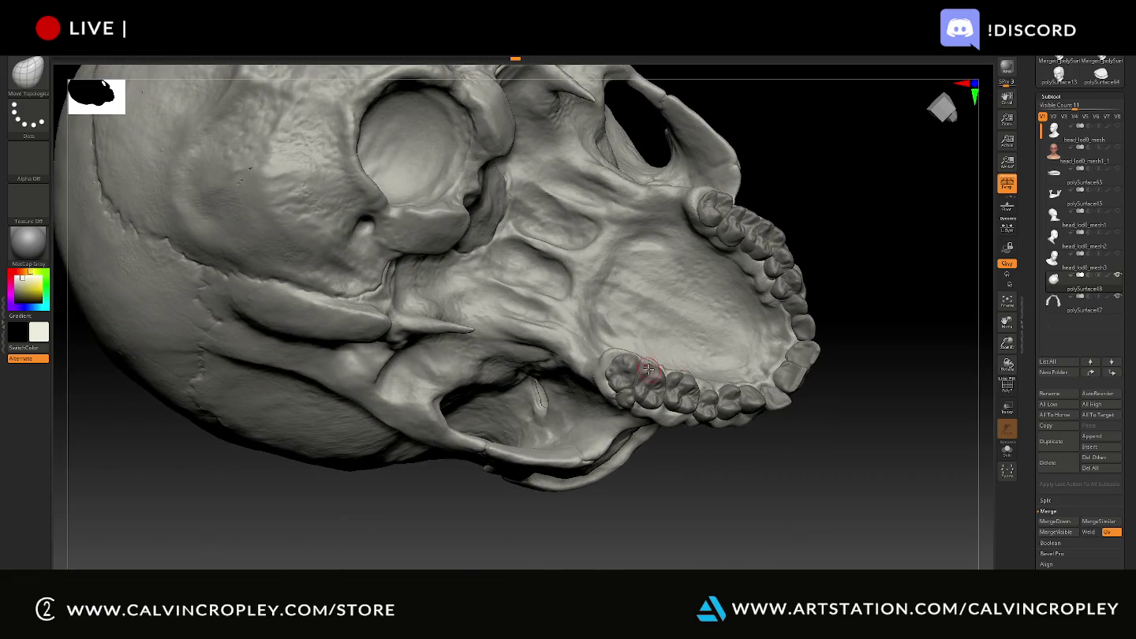
mouse_move(879, 301)
mouse_down()
mouse_move(875, 328)
mouse_move(883, 280)
mouse_up()
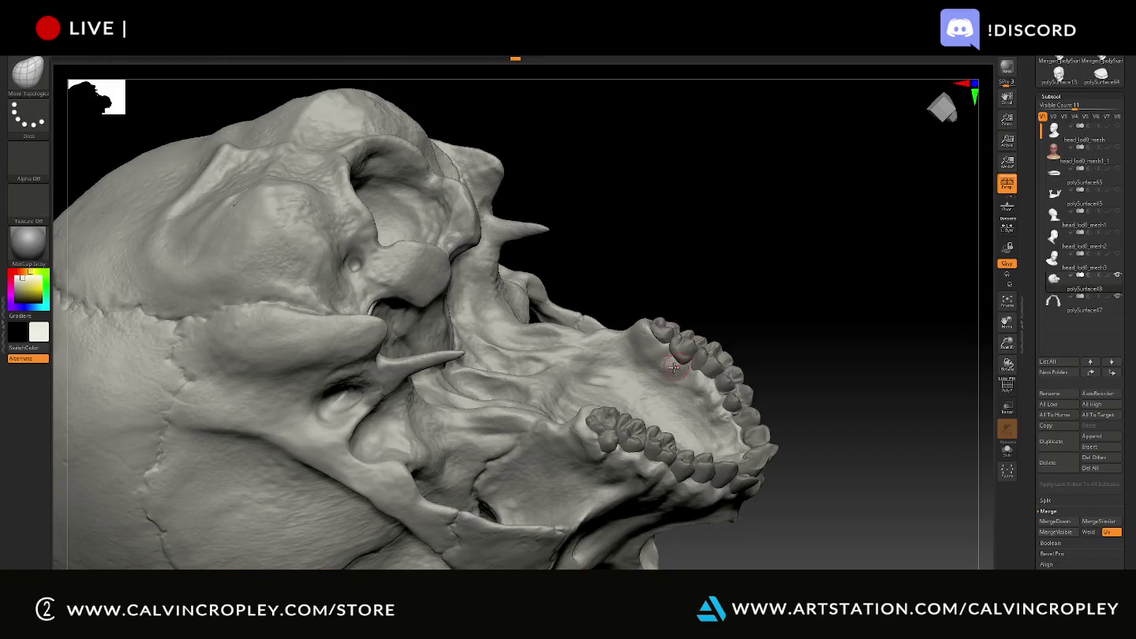
- Shift-smooth the cheek-side bone beside the upper teeth after rotating to show the upper jaw
mouse_move(773, 251)
mouse_down()
mouse_move(777, 231)
mouse_move(654, 472)
mouse_move(654, 502)
mouse_move(725, 254)
mouse_move(748, 349)
mouse_move(657, 398)
mouse_up()
mouse_move(566, 389)
mouse_down()
mouse_move(629, 345)
mouse_move(565, 342)
mouse_up()
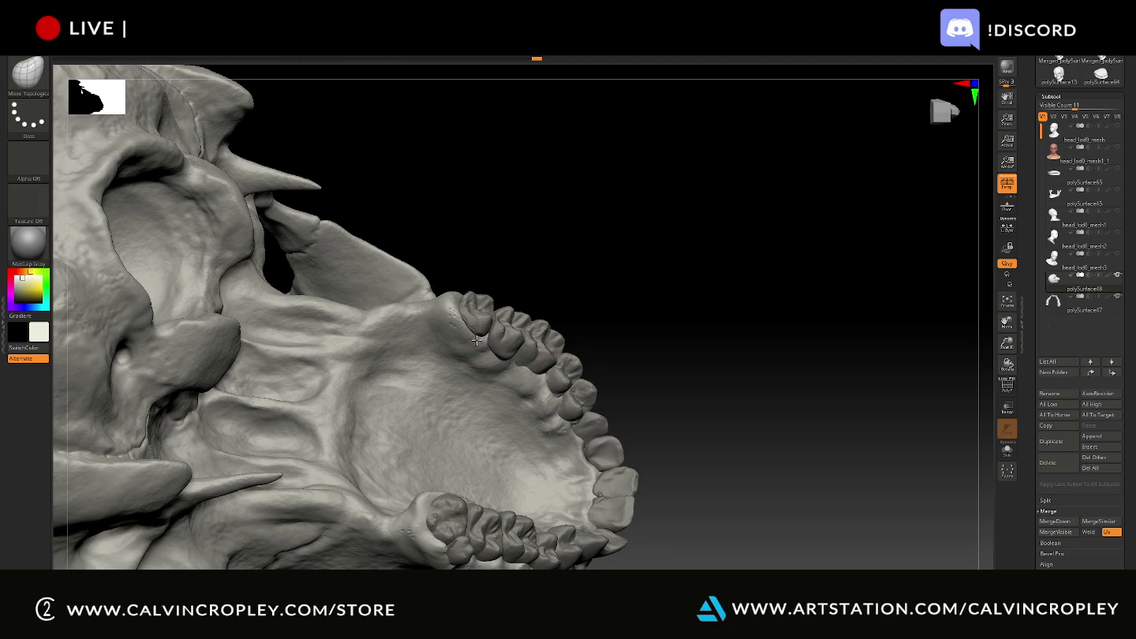
drag(538, 275, 495, 261)
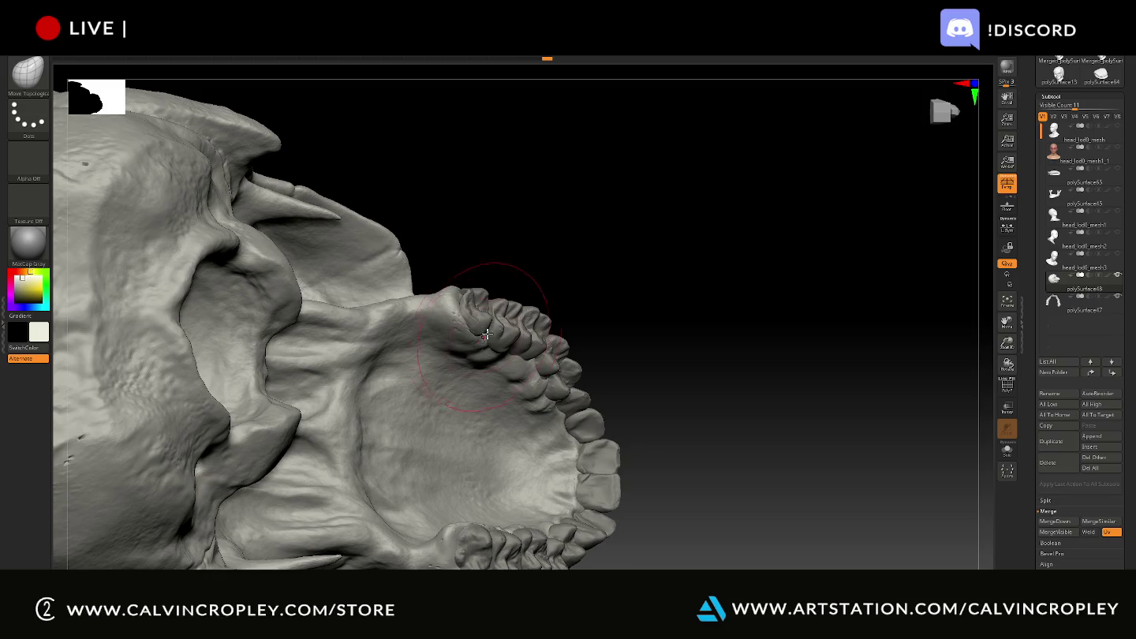
drag(474, 337, 479, 336)
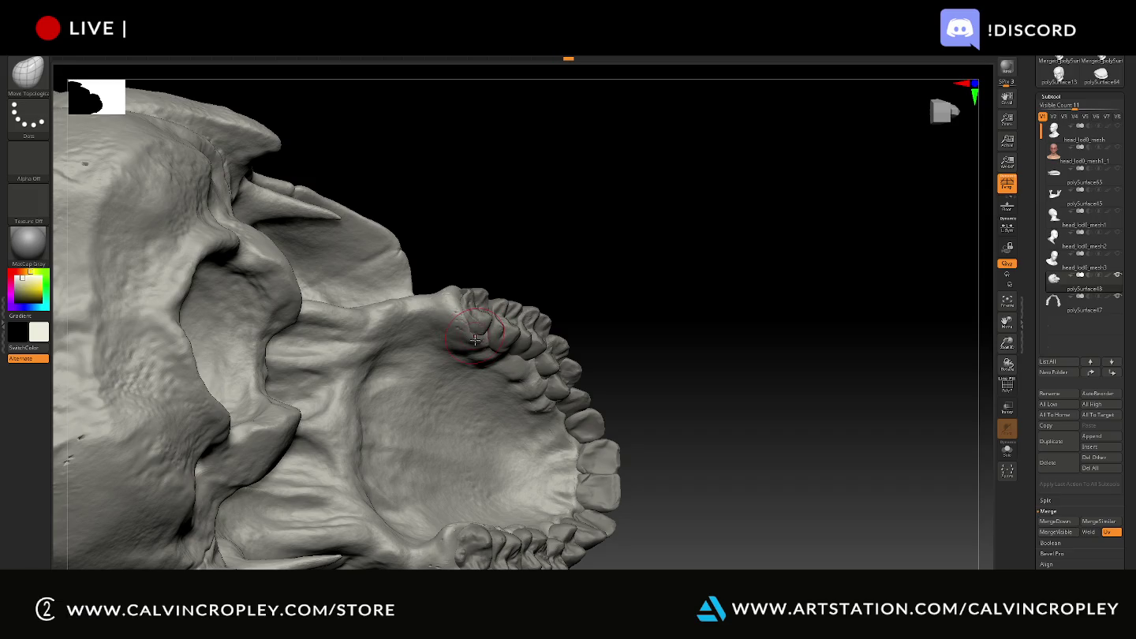
mouse_move(477, 340)
mouse_down()
mouse_move(533, 282)
mouse_move(499, 229)
mouse_move(476, 328)
mouse_up()
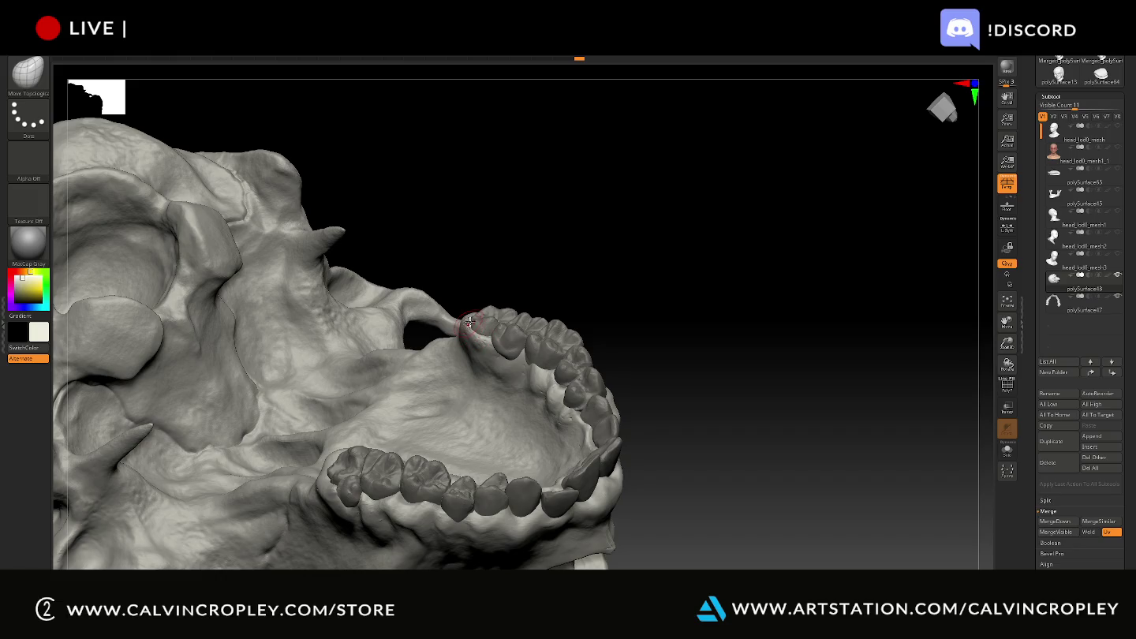
mouse_move(708, 287)
mouse_down()
mouse_move(659, 332)
mouse_move(742, 369)
mouse_move(700, 309)
mouse_move(598, 271)
mouse_move(449, 286)
mouse_up()
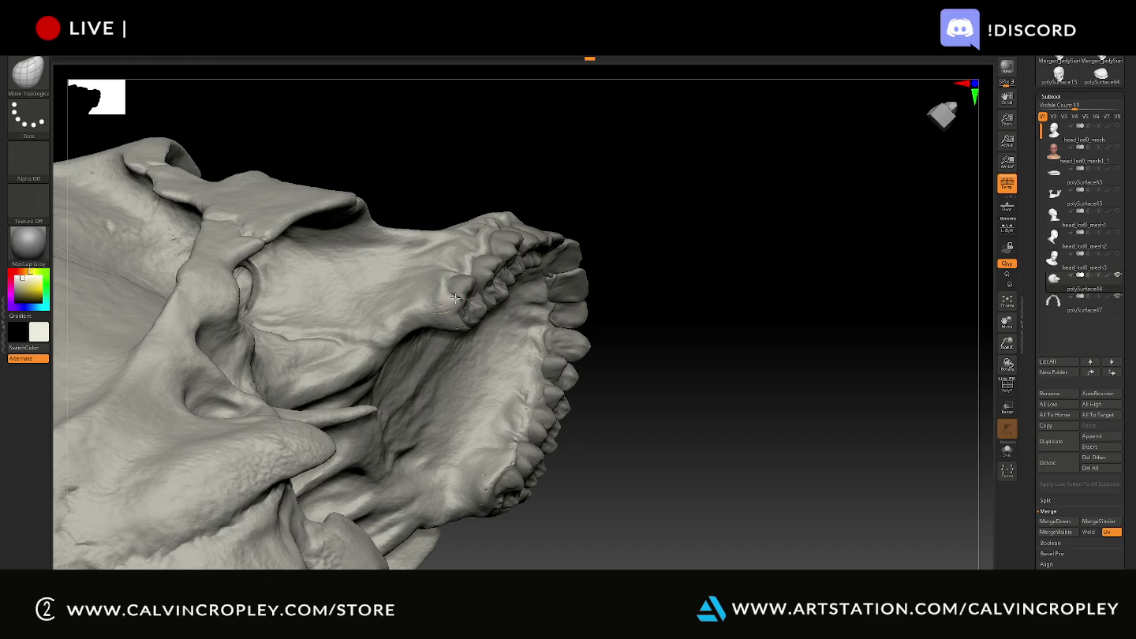
mouse_move(800, 279)
mouse_down()
mouse_move(745, 227)
mouse_move(766, 178)
mouse_move(497, 305)
mouse_move(553, 248)
mouse_move(527, 313)
mouse_up()
key(bracketright)
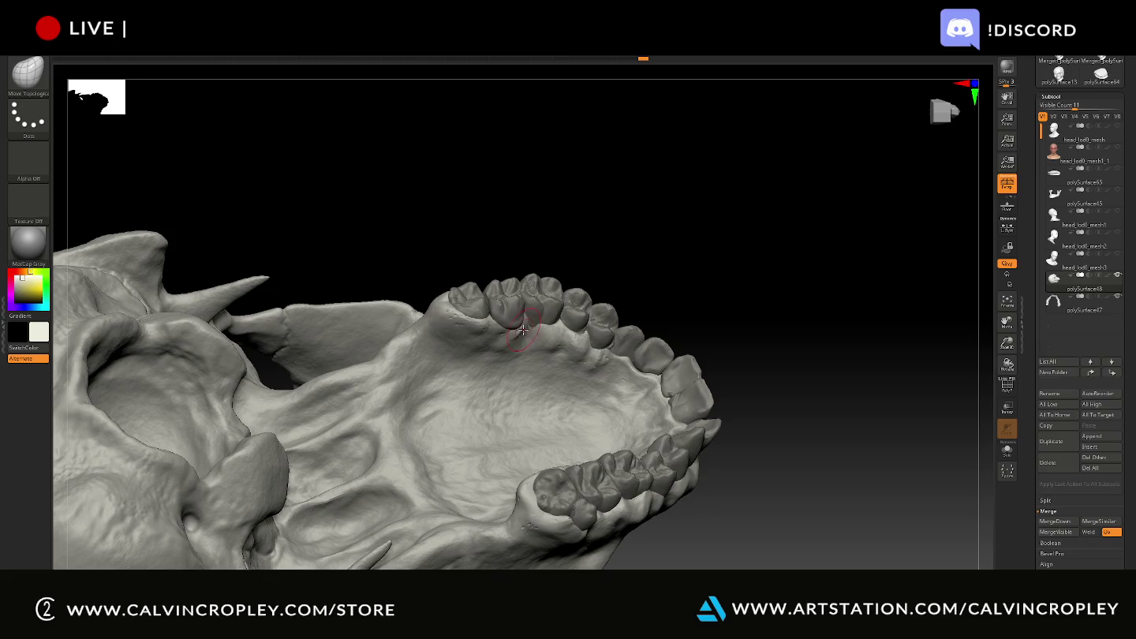
drag(589, 246, 555, 254)
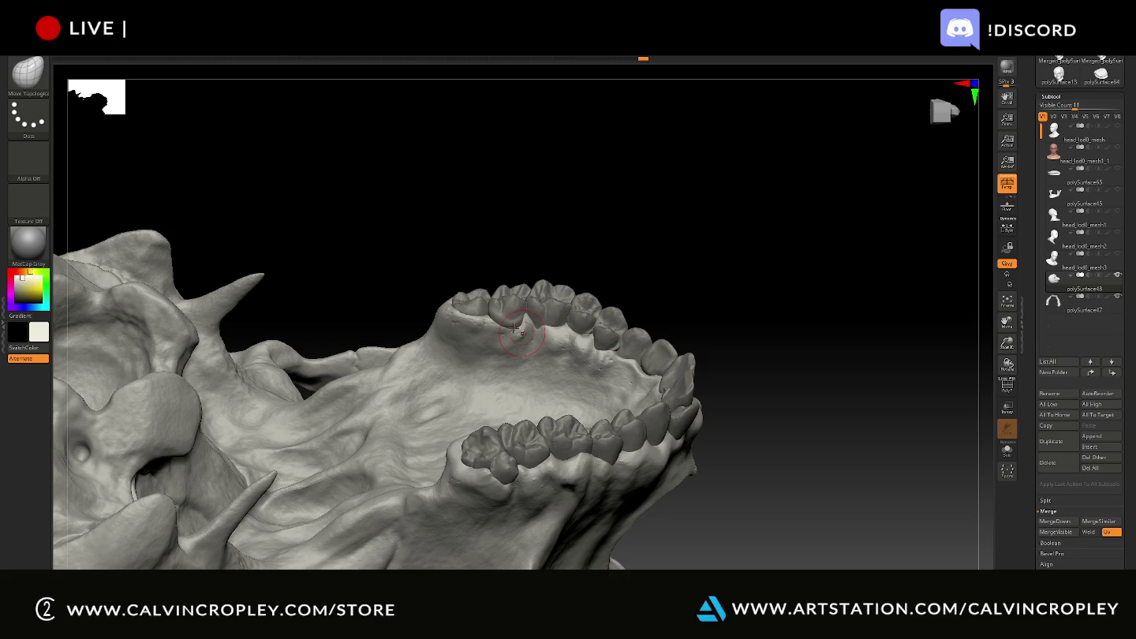
drag(545, 253, 518, 254)
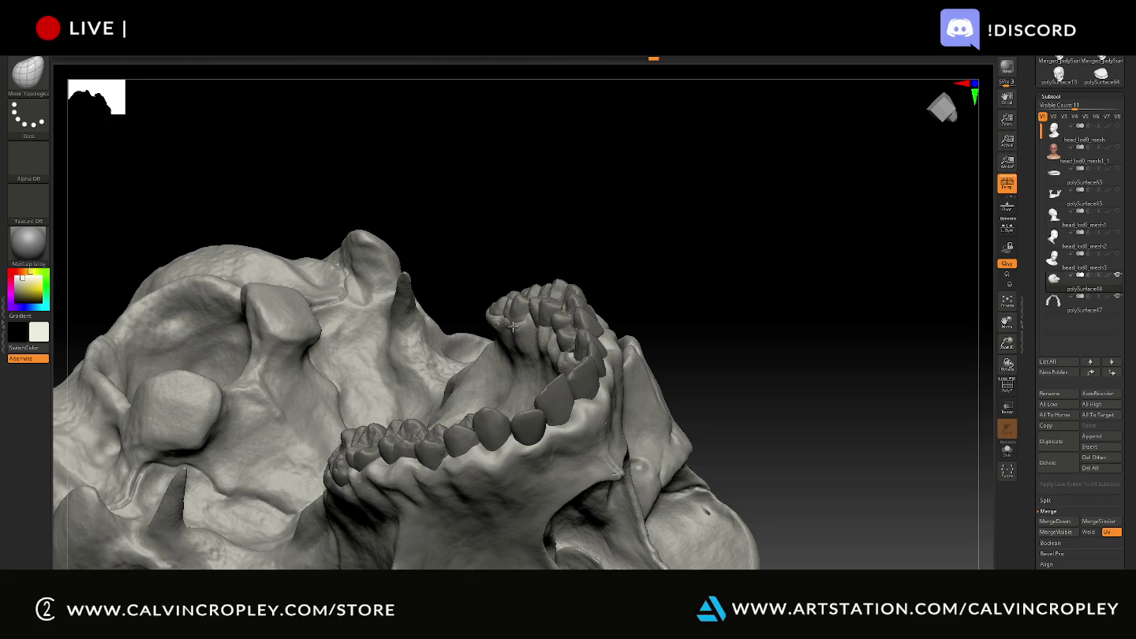
mouse_move(553, 246)
mouse_down()
mouse_move(597, 245)
mouse_move(598, 261)
mouse_move(695, 327)
mouse_move(689, 294)
mouse_move(634, 363)
mouse_up()
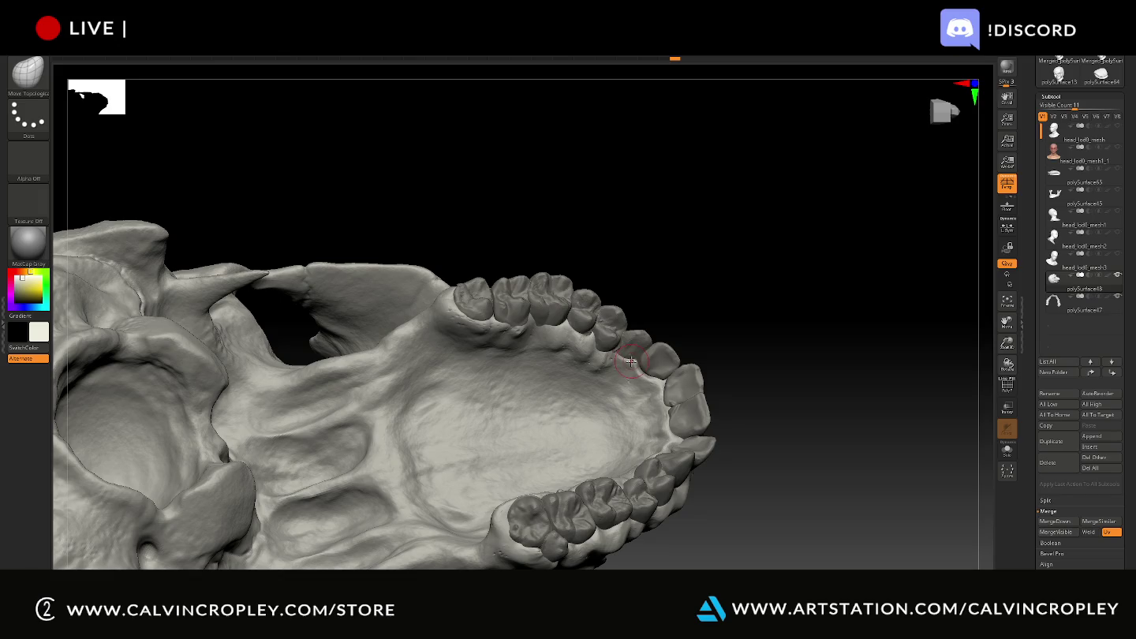
click(634, 359)
mouse_move(632, 366)
mouse_down()
mouse_move(684, 327)
mouse_move(649, 373)
mouse_up()
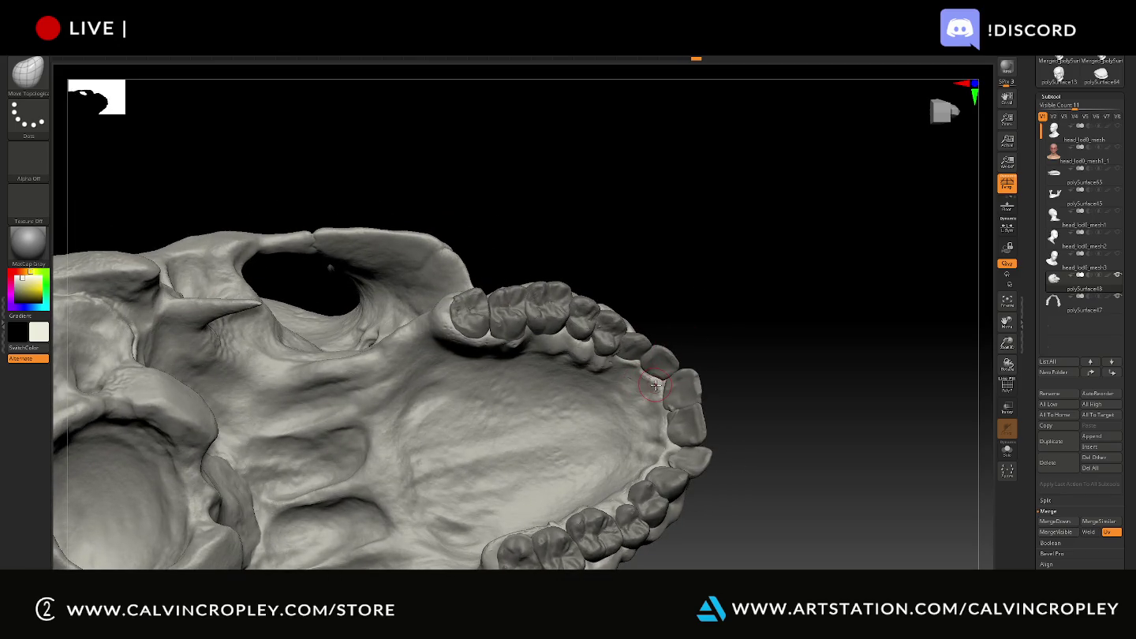
mouse_move(705, 342)
mouse_down()
mouse_move(761, 331)
mouse_move(792, 370)
mouse_up()
click(736, 332)
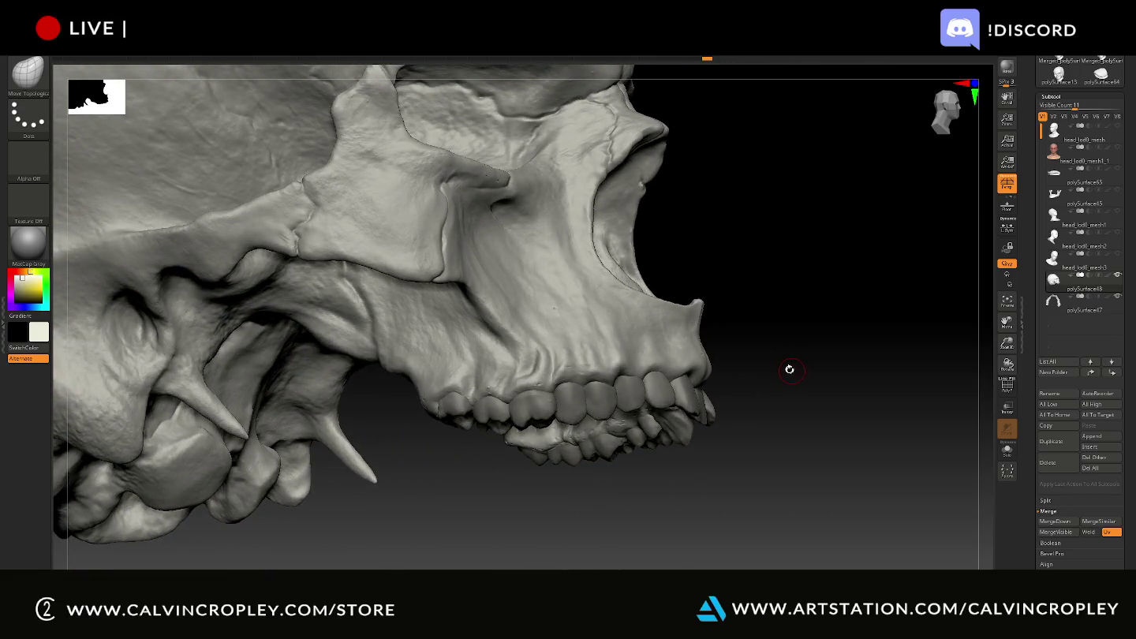
- Turn the mandible subtool's visibility back on and view the skull frontally
mouse_move(786, 266)
mouse_down()
mouse_move(779, 309)
mouse_move(822, 482)
mouse_move(824, 363)
mouse_move(820, 374)
mouse_up()
mouse_move(411, 473)
mouse_down()
mouse_move(839, 383)
mouse_move(850, 393)
mouse_move(817, 343)
mouse_move(820, 395)
mouse_move(816, 382)
mouse_move(842, 383)
mouse_move(806, 439)
mouse_move(844, 431)
mouse_move(869, 367)
mouse_up()
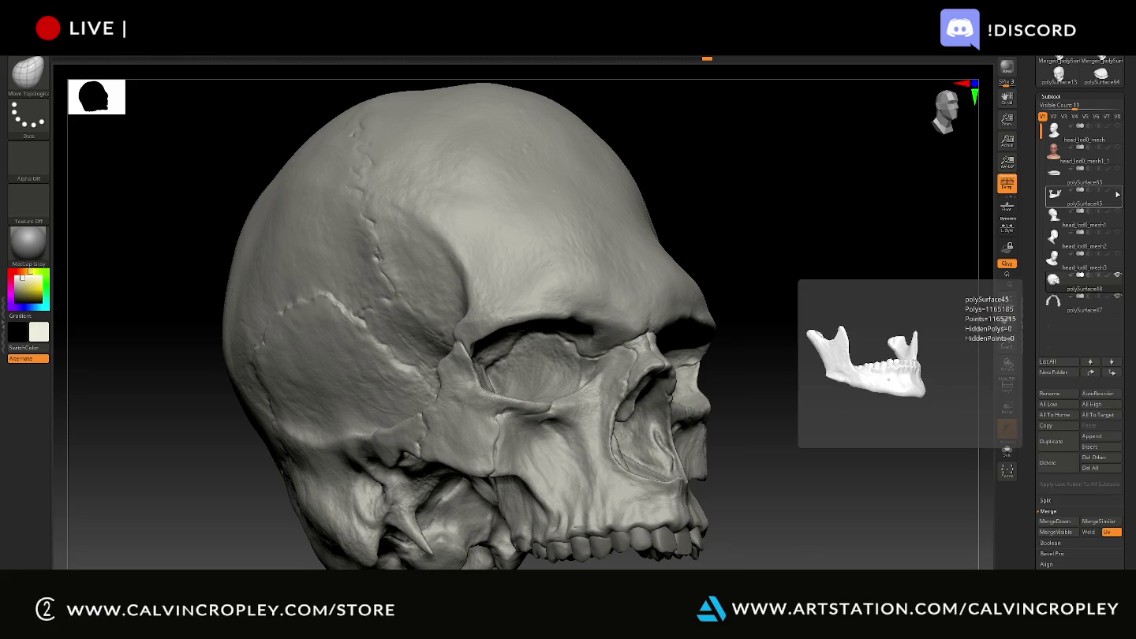
click(1118, 191)
mouse_move(781, 245)
mouse_down()
mouse_move(677, 524)
mouse_move(751, 509)
mouse_move(715, 511)
mouse_up()
- With Transpose, slide the lower jaw sideways and lower it slightly to meet the upper teeth
key(w)
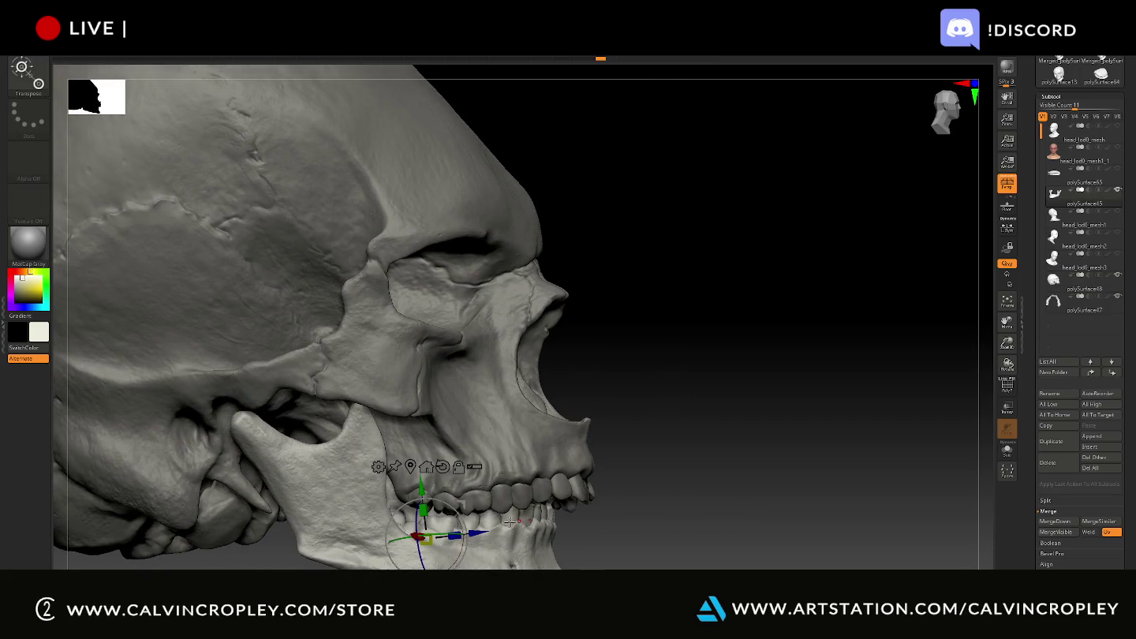
drag(479, 533, 520, 547)
drag(803, 464, 769, 465)
drag(463, 484, 462, 487)
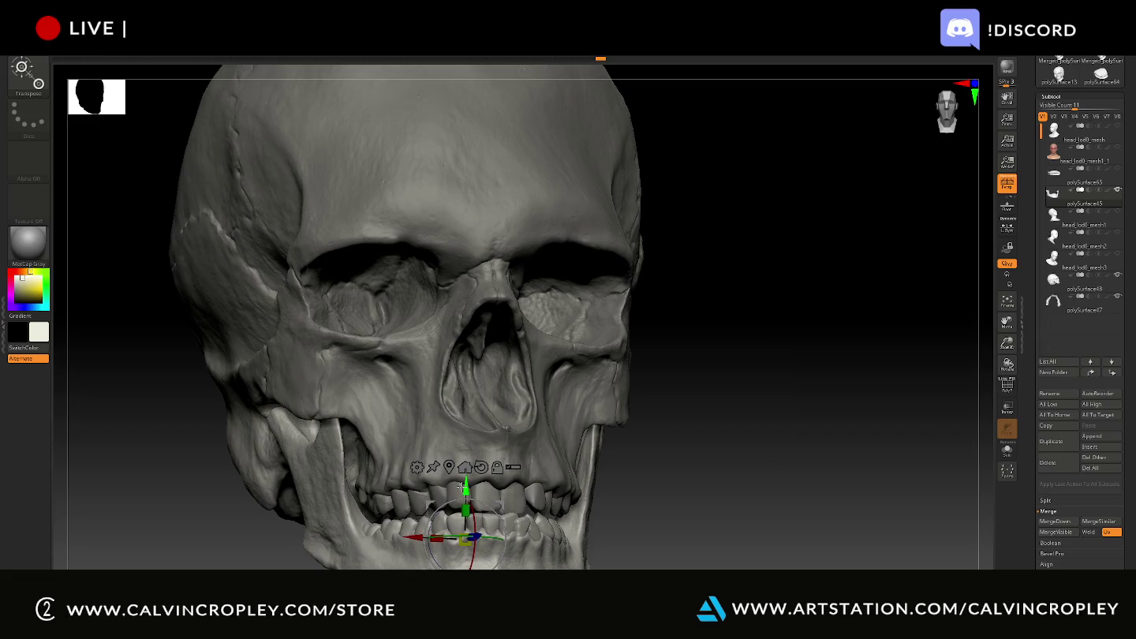
mouse_move(800, 421)
mouse_down()
mouse_move(840, 441)
mouse_move(812, 437)
mouse_up()
mouse_move(794, 476)
mouse_down()
mouse_move(769, 165)
mouse_move(804, 198)
mouse_up()
- Leave Transpose, undo the last change, and bring the textured head subtool into view
key(q)
key(ctrl+z)
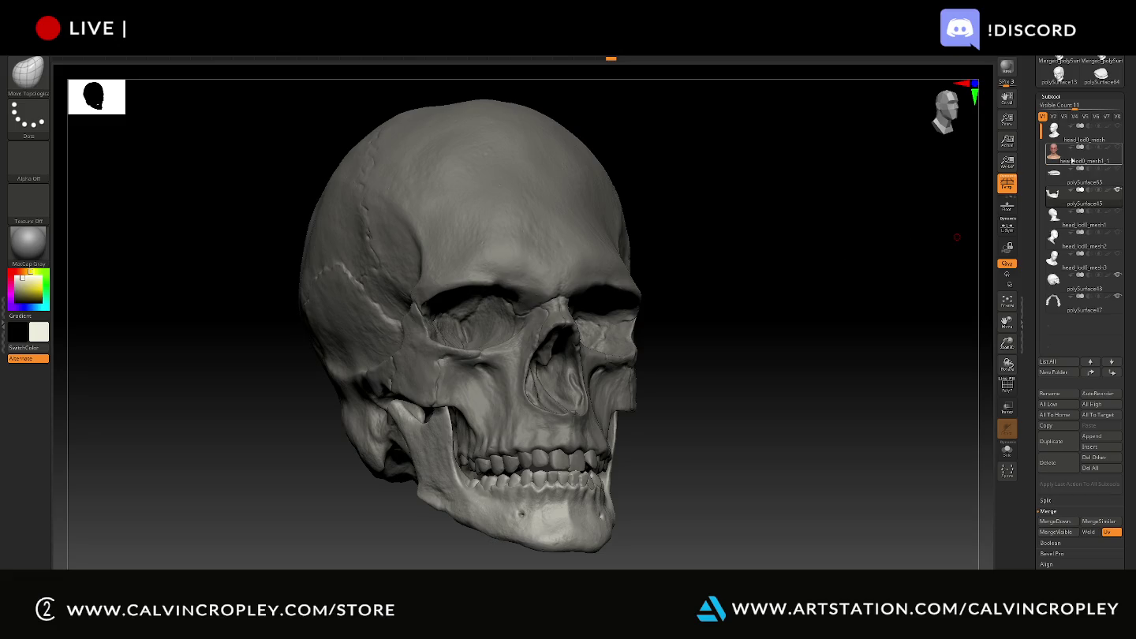
click(1062, 157)
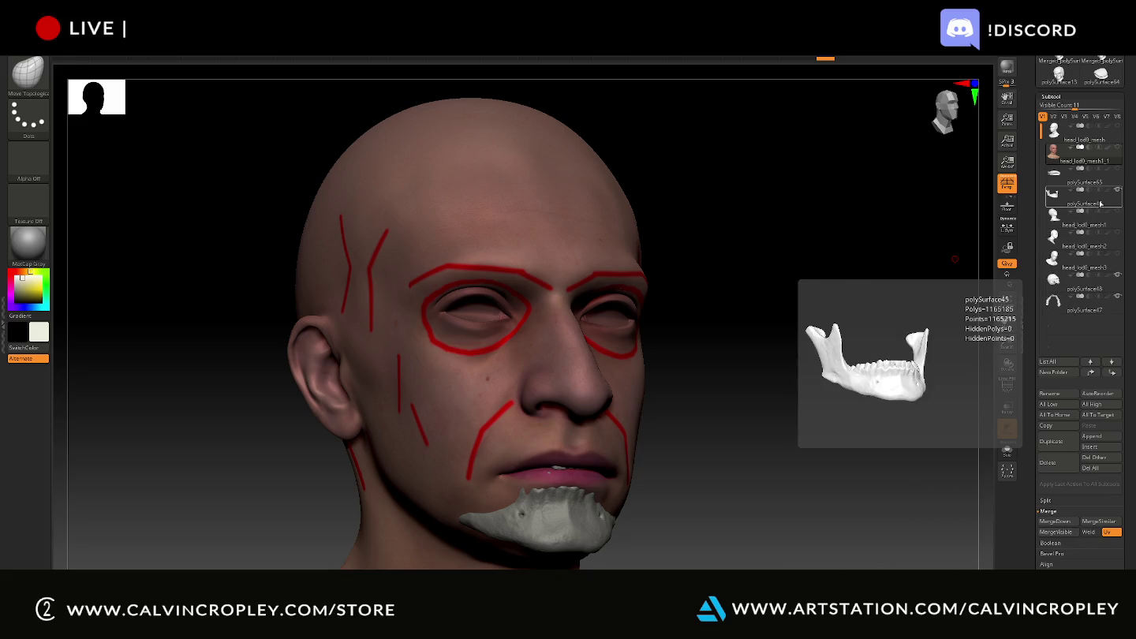
- Return to the skull alone, turn it front-on, and snip a screenshot region around it
click(1053, 181)
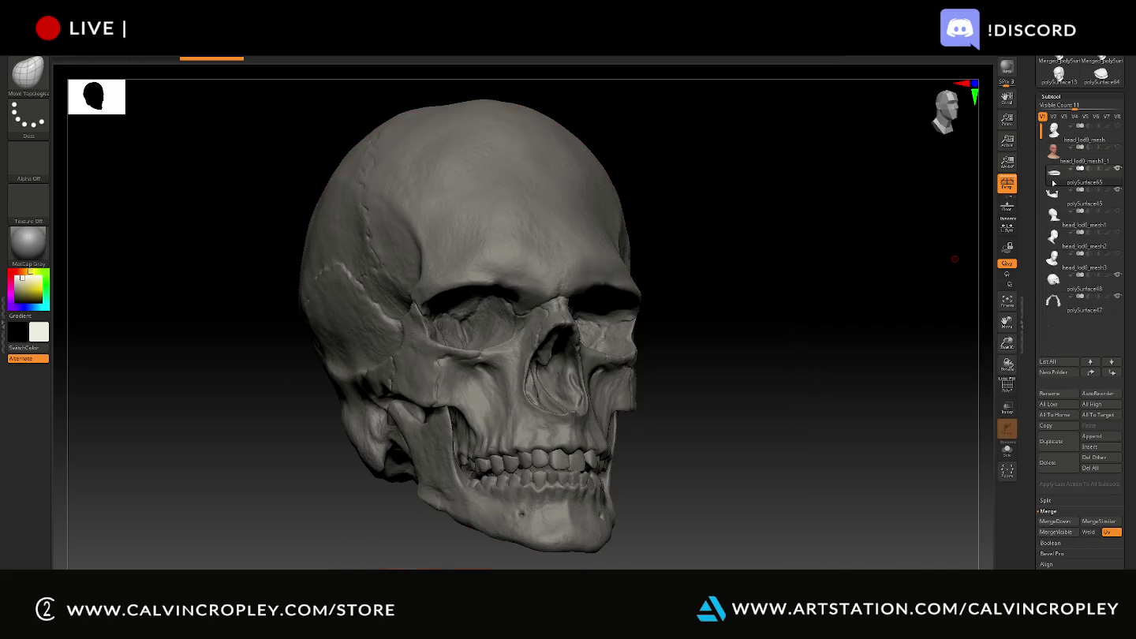
mouse_move(804, 229)
mouse_down()
mouse_move(823, 249)
mouse_move(812, 262)
mouse_move(839, 256)
mouse_move(826, 262)
mouse_up()
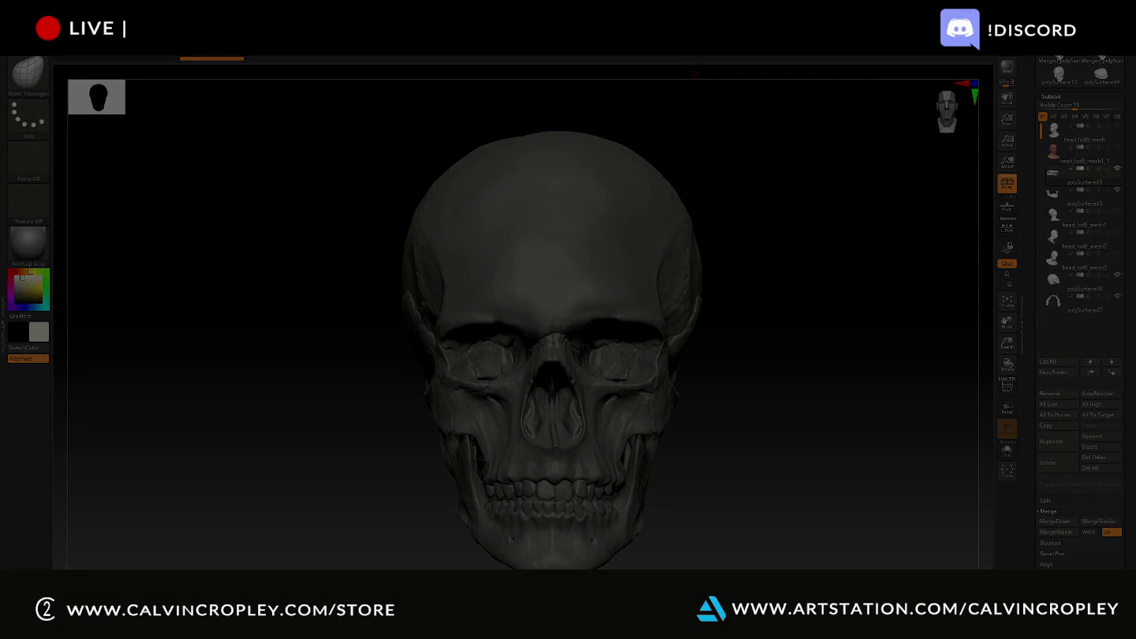
mouse_move(367, 105)
mouse_down()
mouse_move(621, 495)
mouse_move(740, 570)
mouse_up()
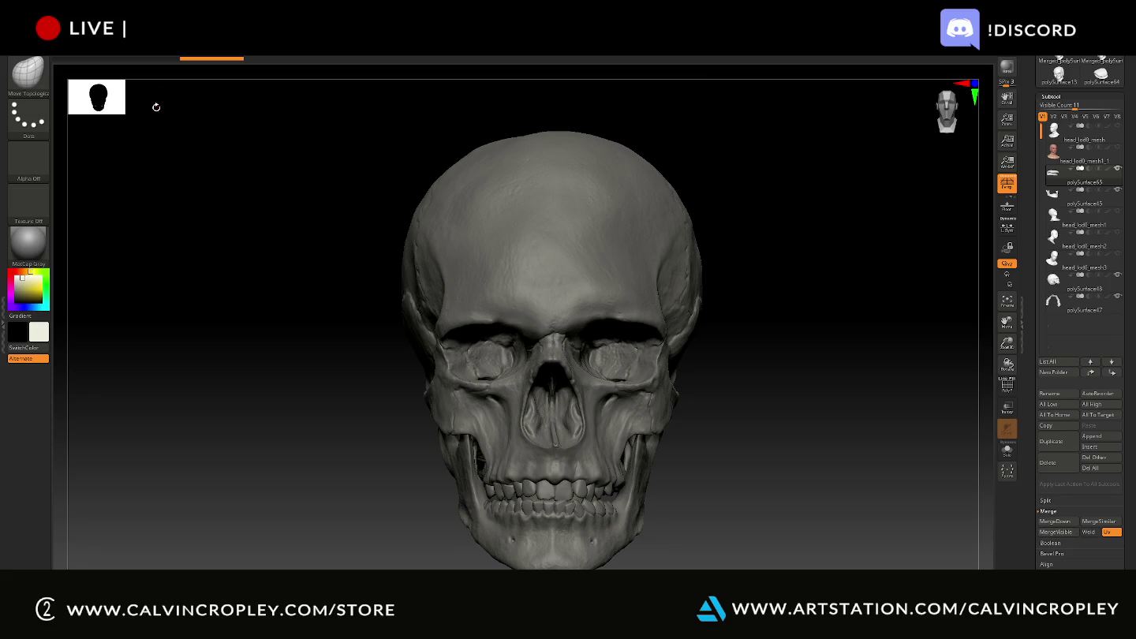
- Search the Windows Start menu for 'di' to find Discord, then dismiss the results
key(super)
text(dis)
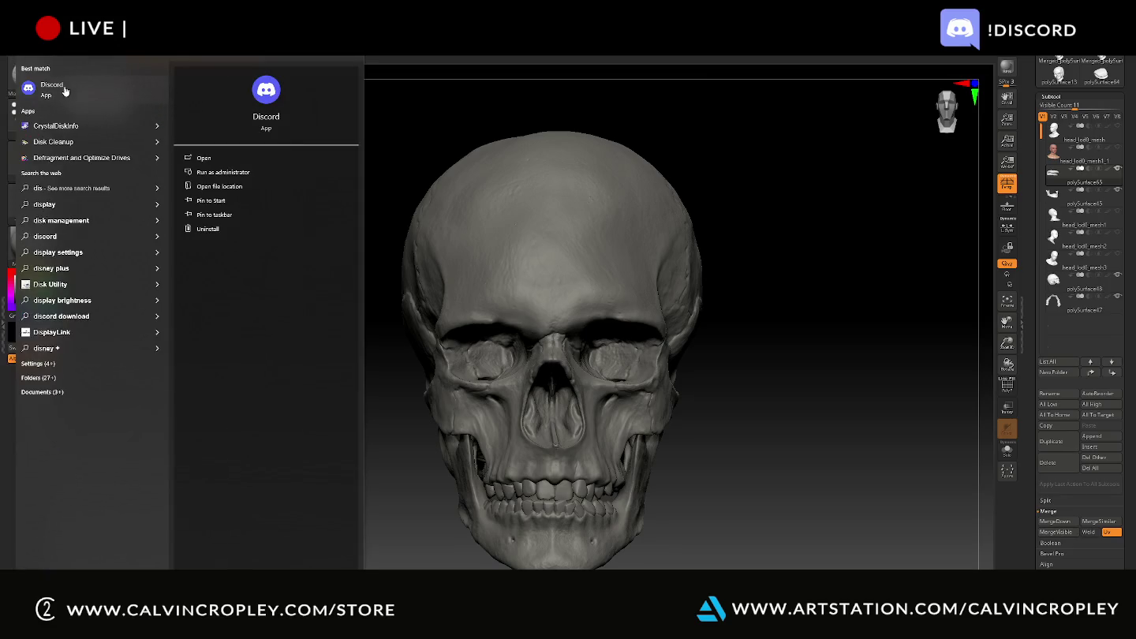
click(67, 89)
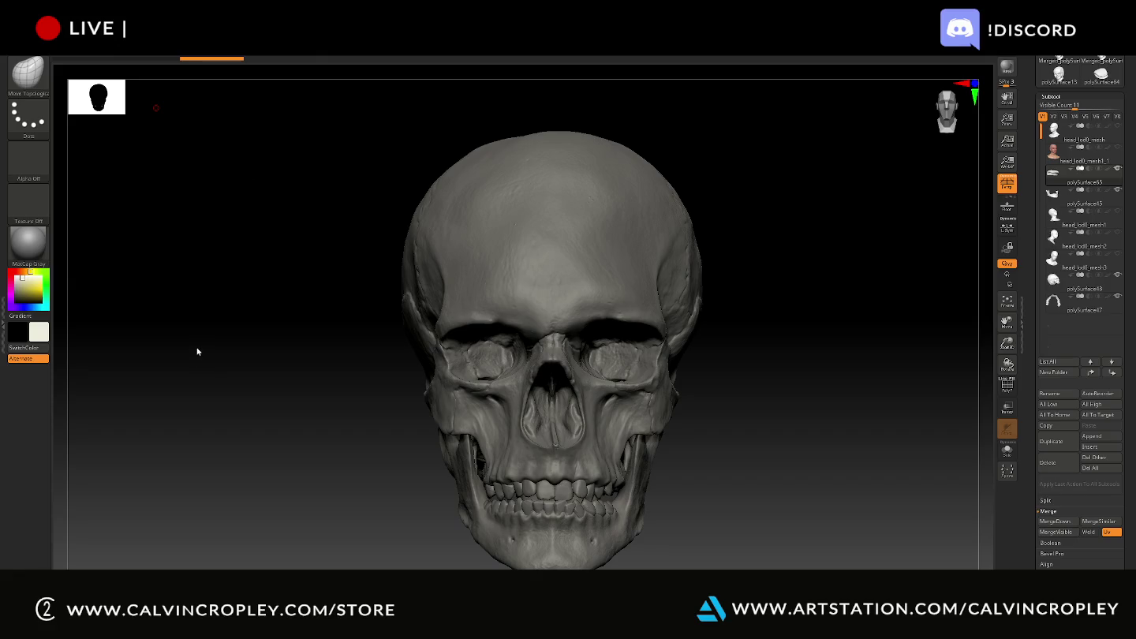
- Bring Discord forward, open a friend's direct-message conversation, then switch back
key(alt+Tab)
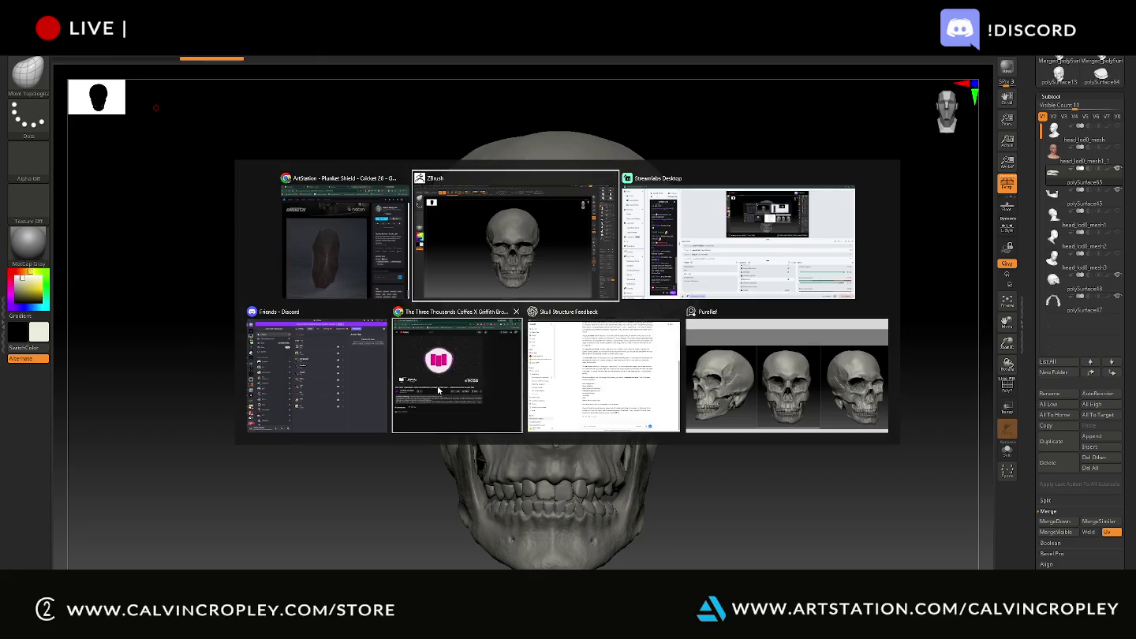
click(292, 386)
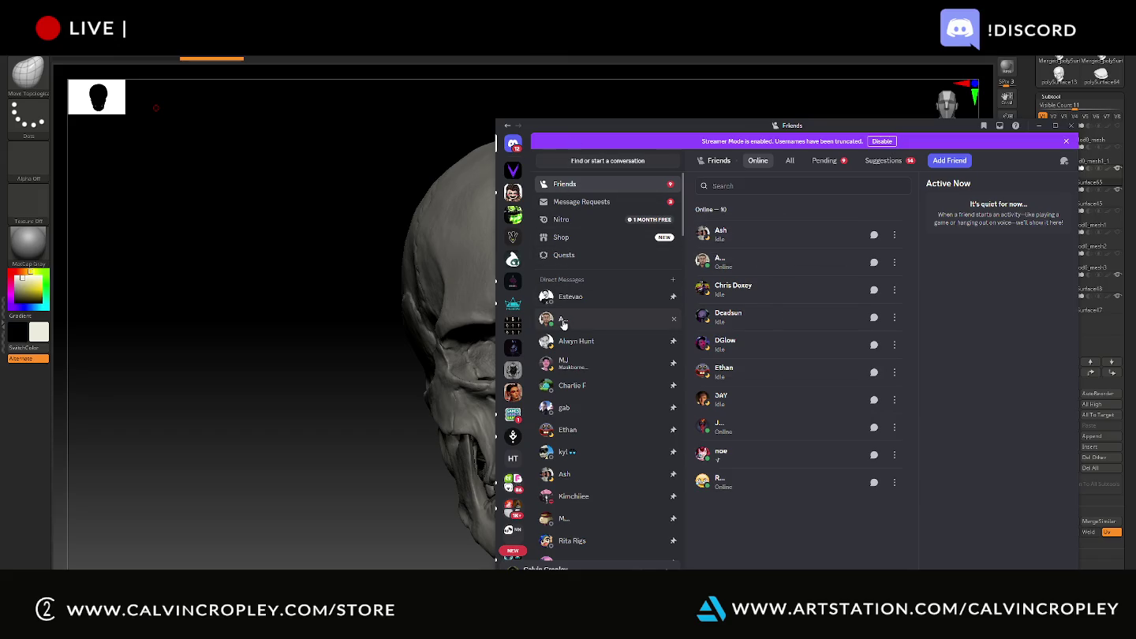
click(588, 298)
click(584, 320)
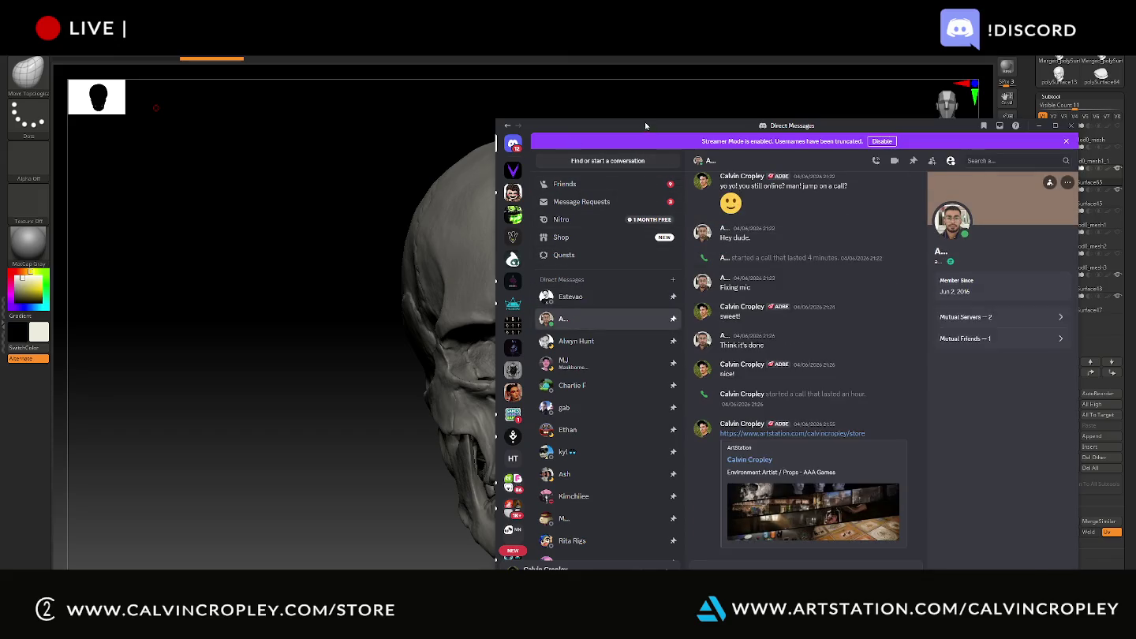
key(alt+Tab)
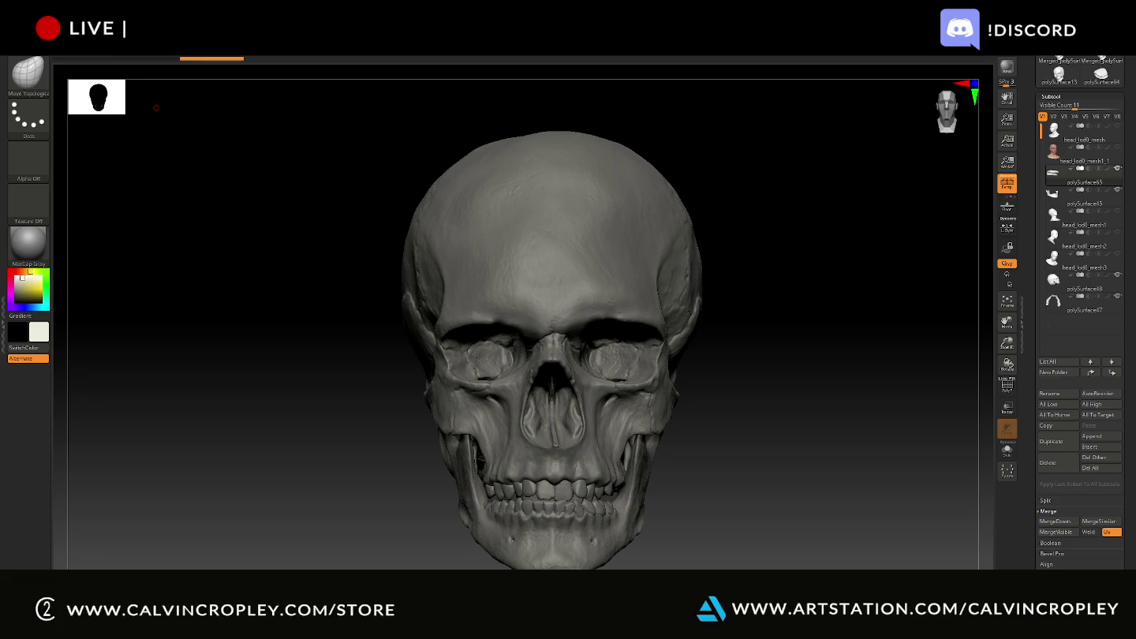
drag(882, 406, 856, 398)
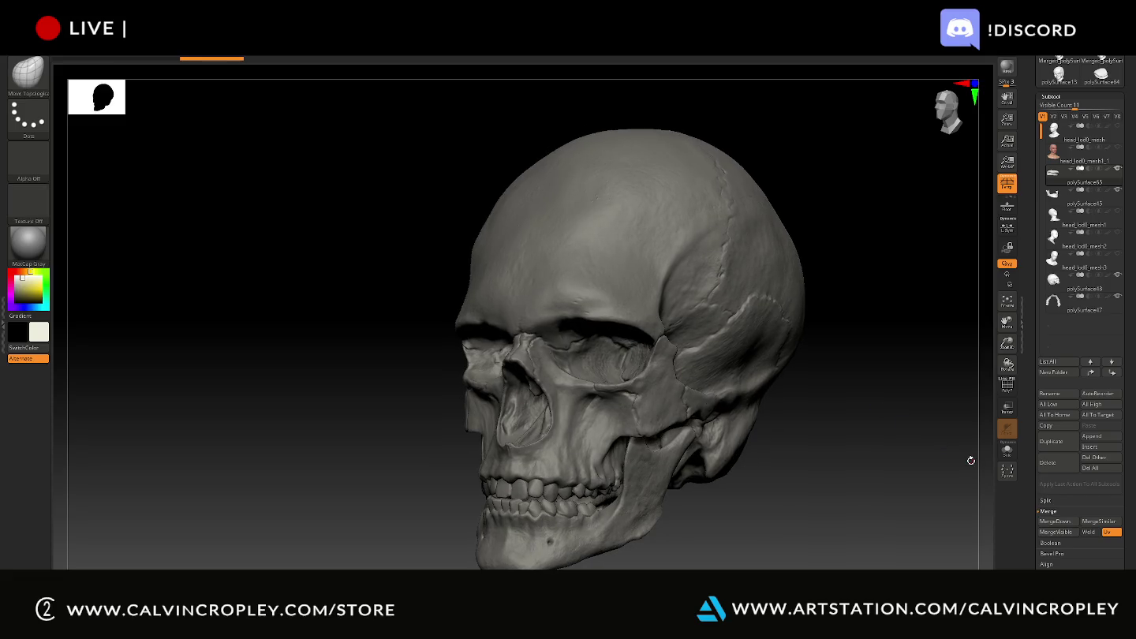
key(super+shift+s)
mouse_move(416, 93)
mouse_down()
mouse_move(541, 216)
mouse_move(833, 570)
mouse_up()
mouse_move(821, 157)
mouse_down()
mouse_move(882, 153)
mouse_move(855, 159)
mouse_up()
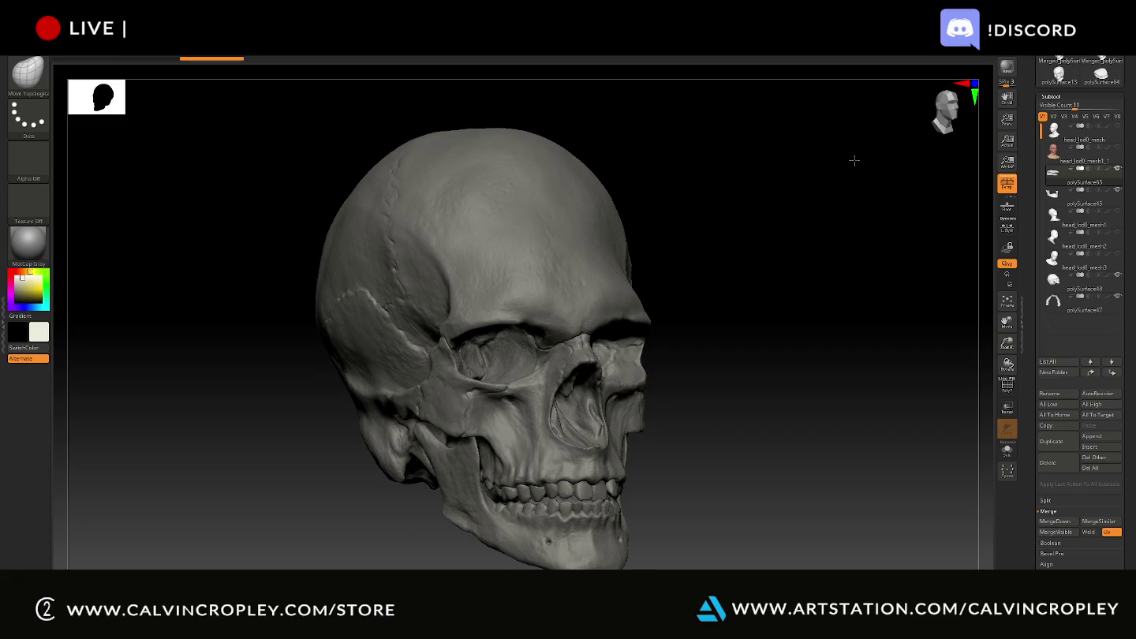
key(super+shift+s)
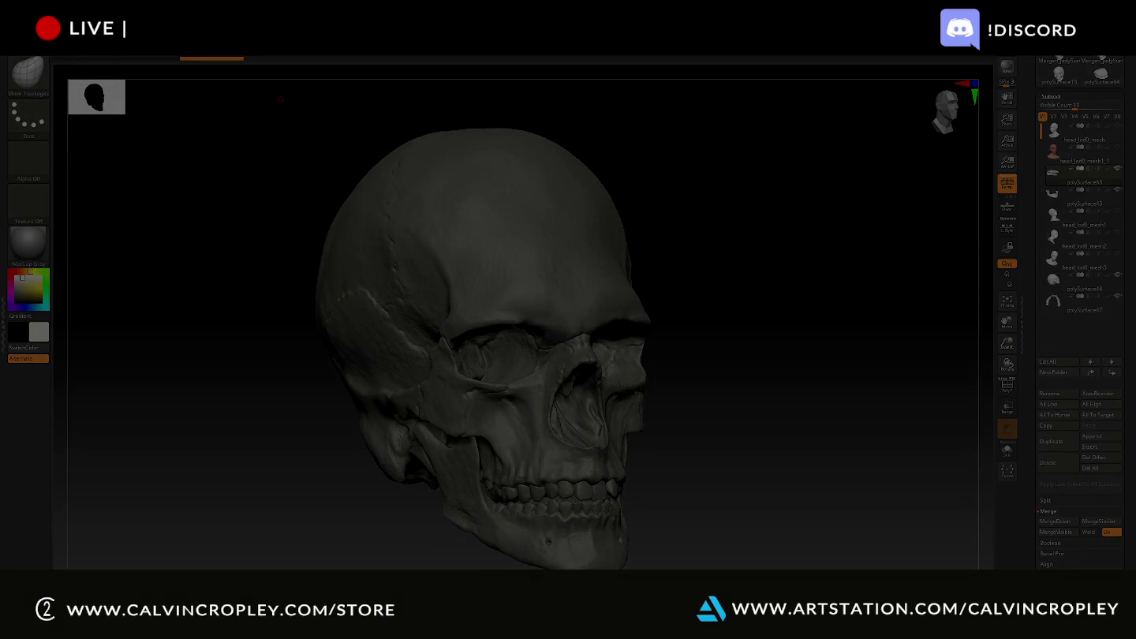
drag(277, 108, 686, 570)
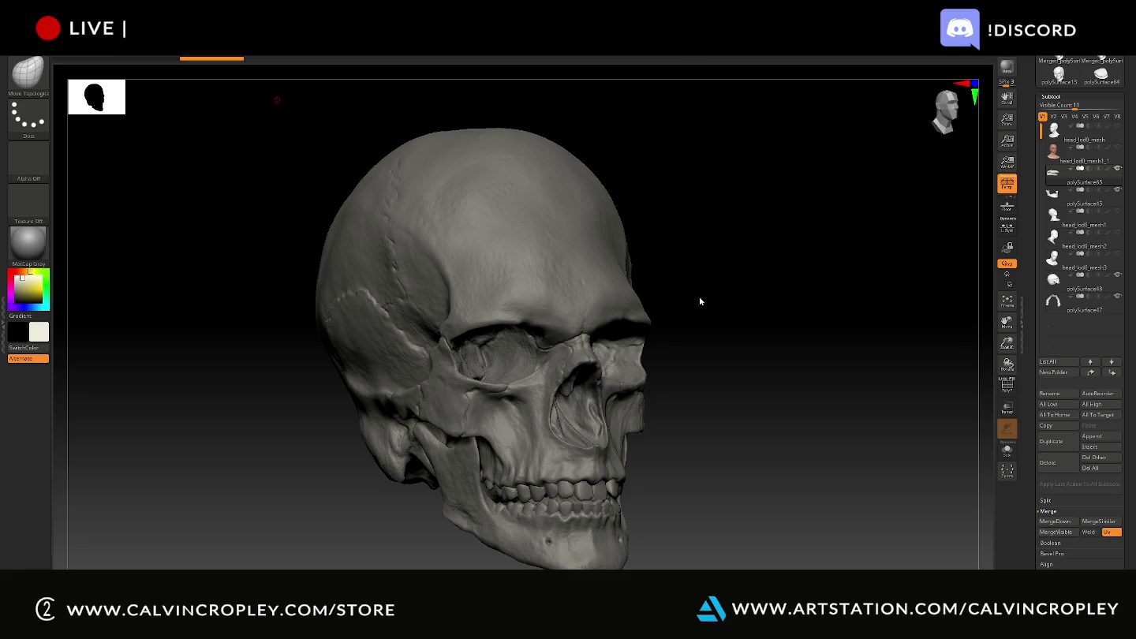
mouse_move(723, 297)
mouse_down()
mouse_move(774, 321)
mouse_move(758, 319)
mouse_up()
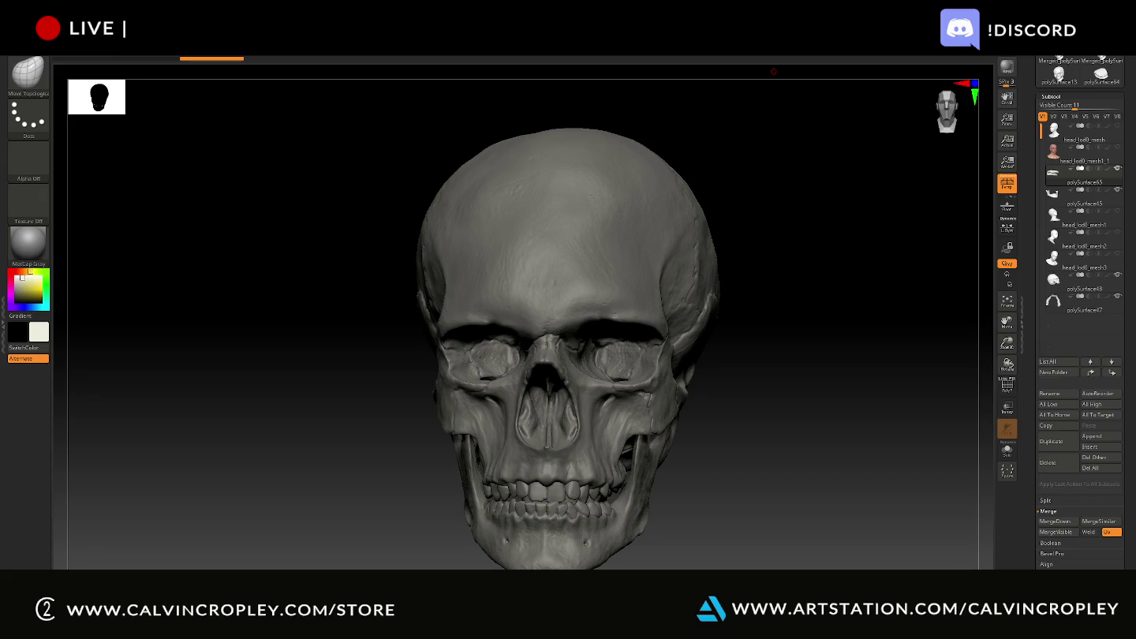
mouse_move(780, 249)
mouse_down()
mouse_move(739, 225)
mouse_move(760, 231)
mouse_move(757, 202)
mouse_up()
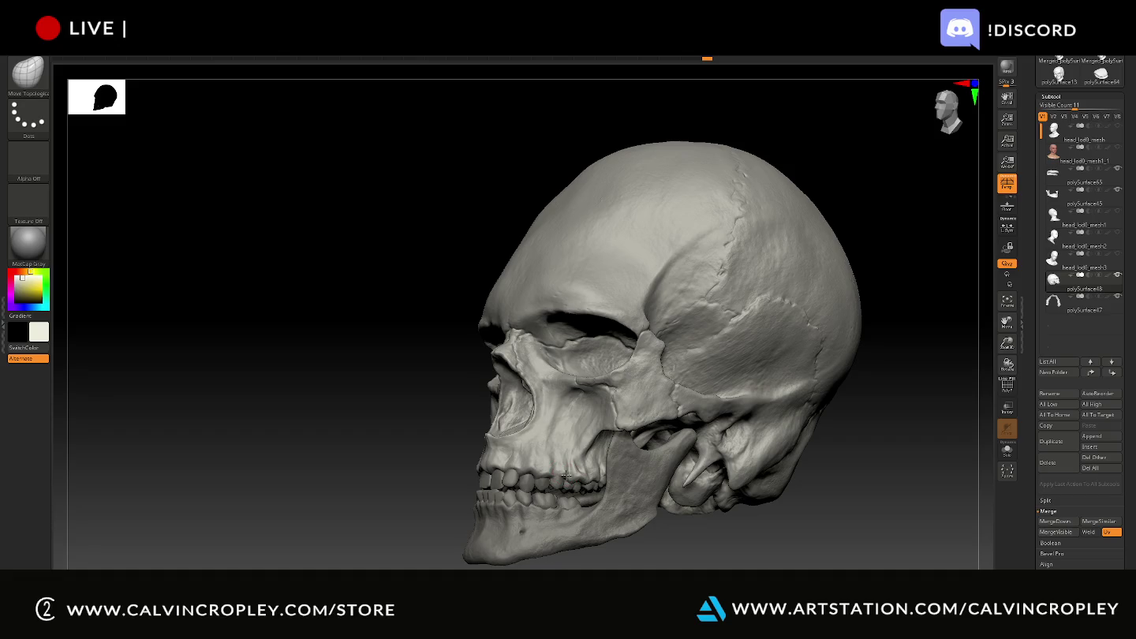
right_drag(566, 474, 582, 474)
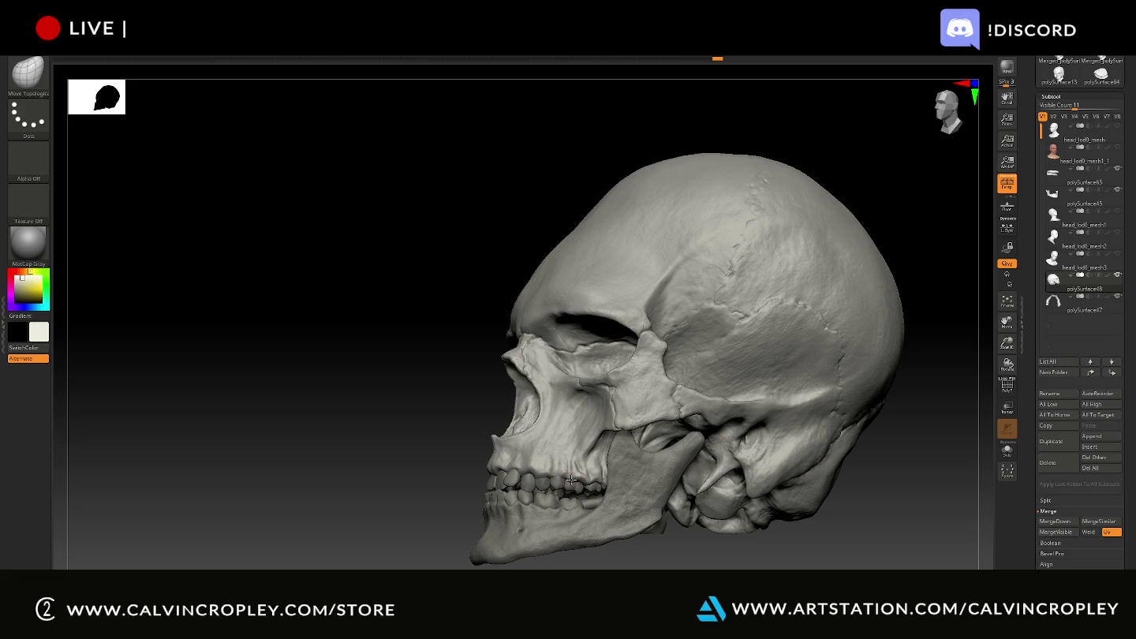
drag(601, 558, 601, 485)
drag(436, 497, 520, 488)
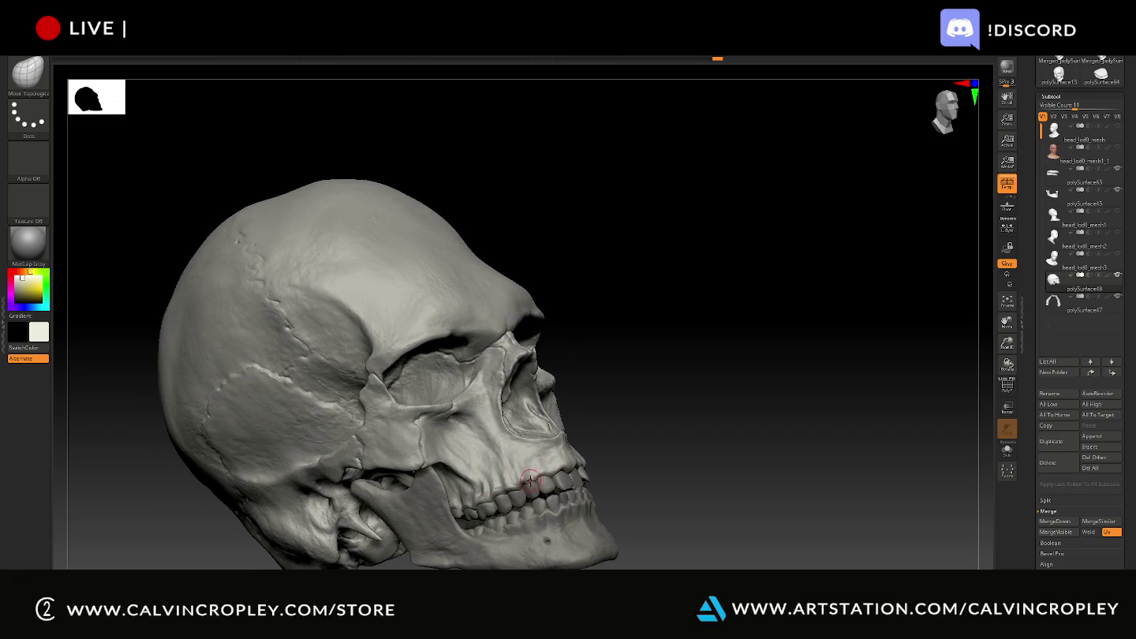
drag(605, 429, 531, 475)
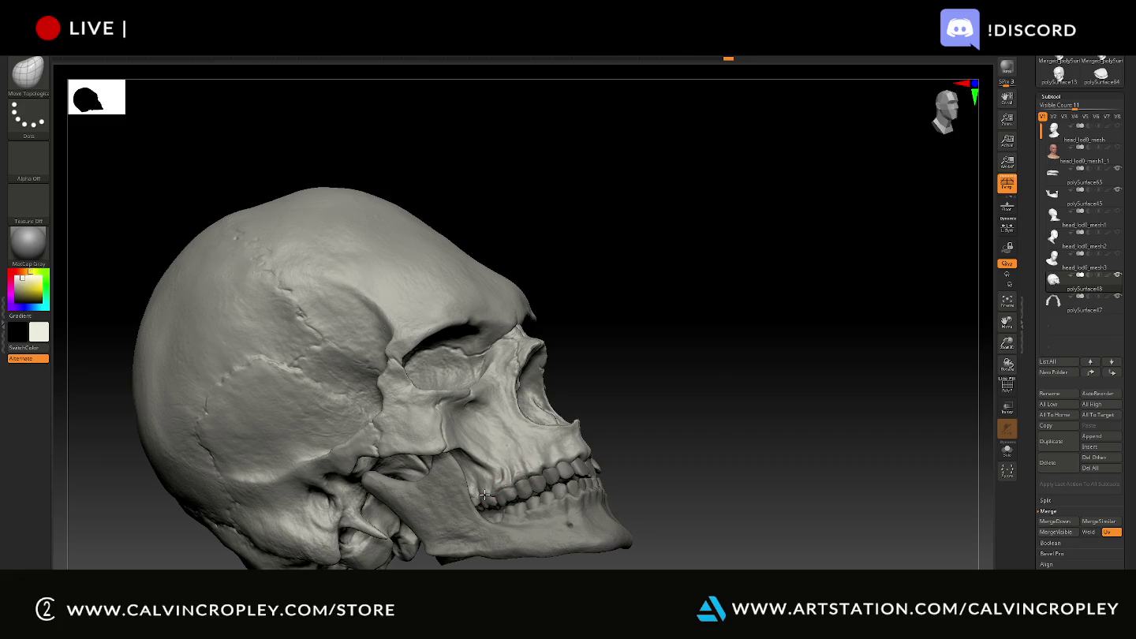
drag(655, 401, 633, 413)
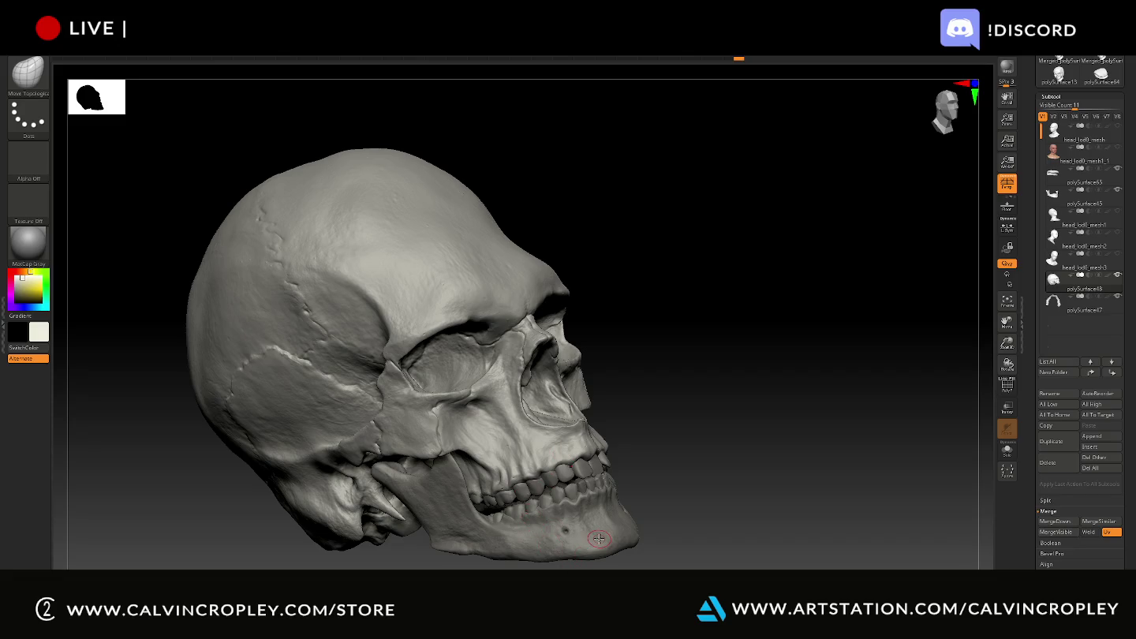
drag(670, 466, 653, 376)
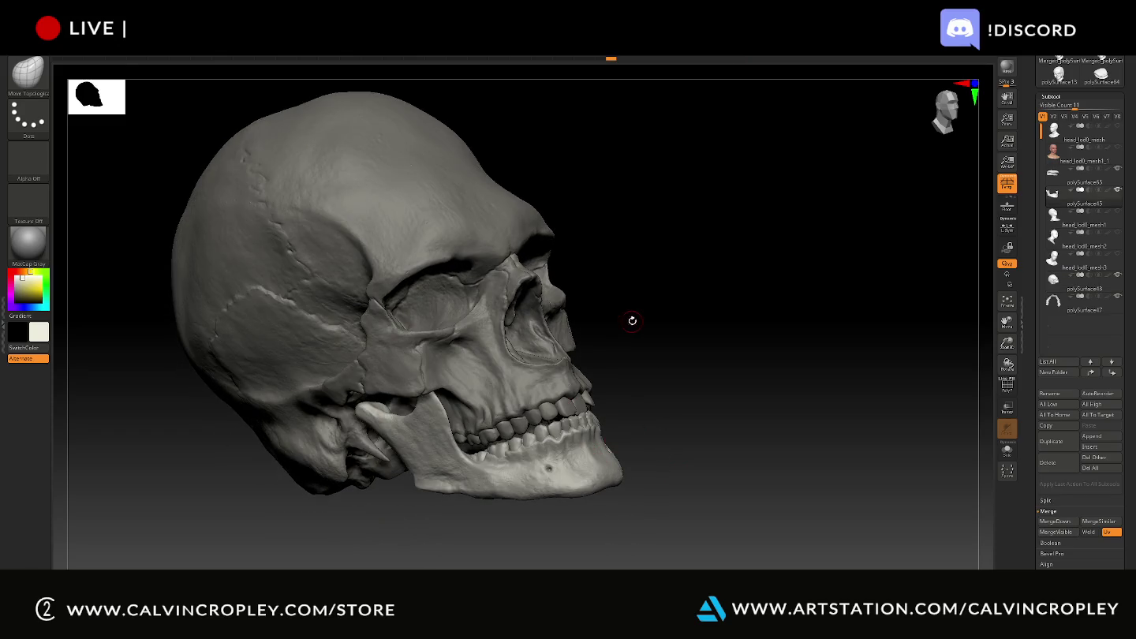
drag(632, 321, 662, 352)
mouse_move(654, 286)
mouse_down()
mouse_move(738, 349)
mouse_move(892, 386)
mouse_up()
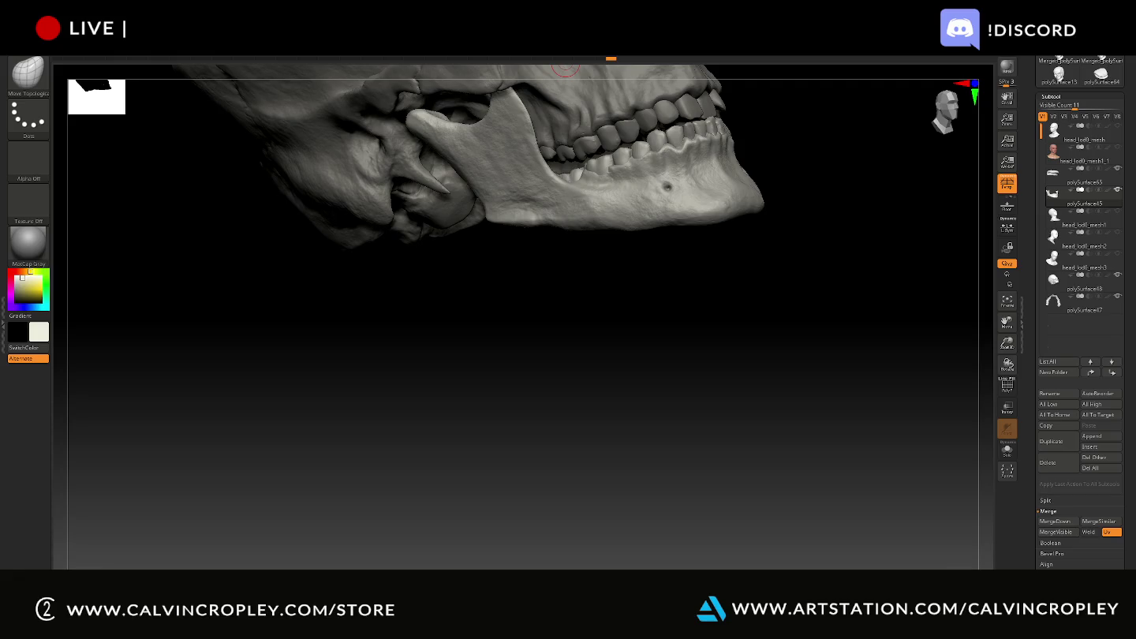
mouse_move(836, 344)
mouse_down()
mouse_move(817, 380)
mouse_move(852, 294)
mouse_move(834, 376)
mouse_move(846, 434)
mouse_move(847, 386)
mouse_move(816, 392)
mouse_up()
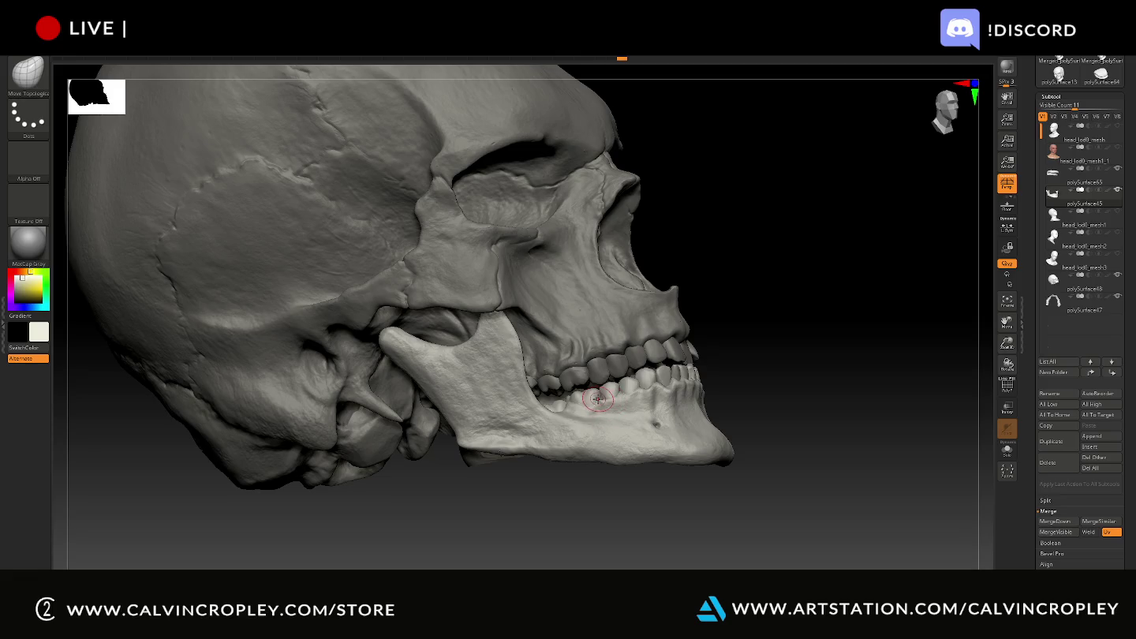
drag(799, 365, 703, 404)
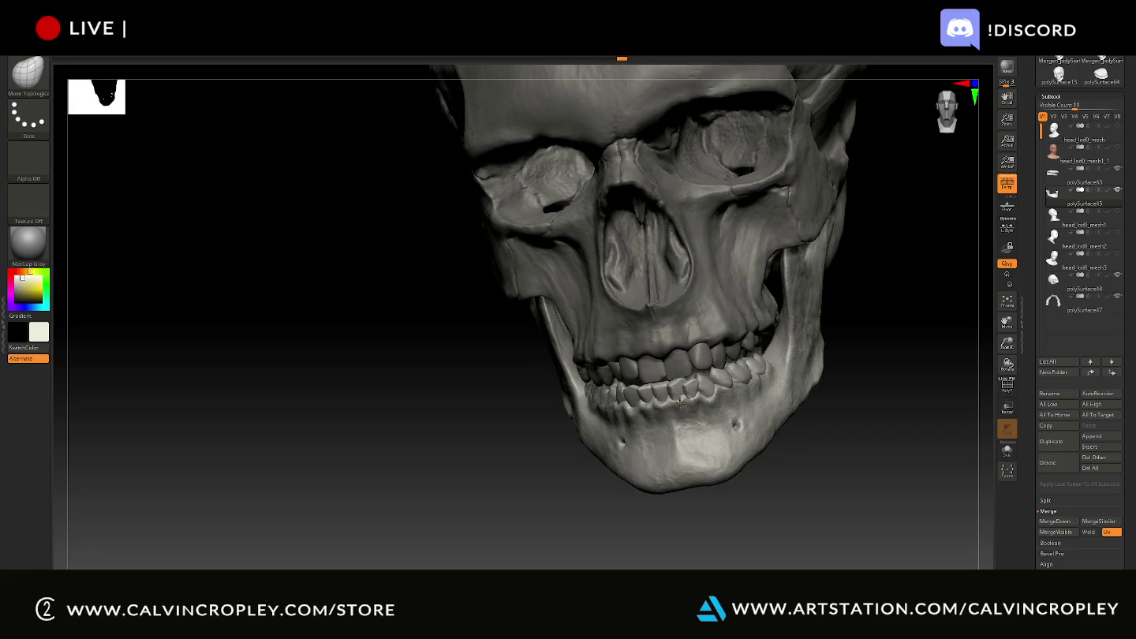
drag(815, 450, 740, 409)
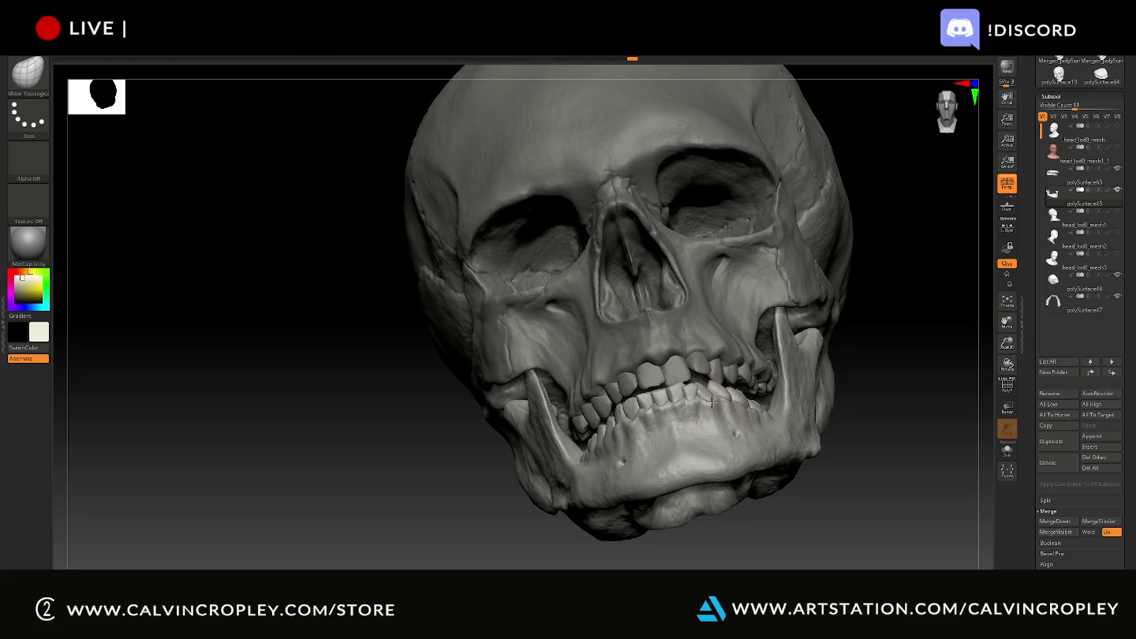
mouse_move(884, 445)
mouse_down()
mouse_move(864, 459)
mouse_move(882, 464)
mouse_move(730, 438)
mouse_move(749, 407)
mouse_up()
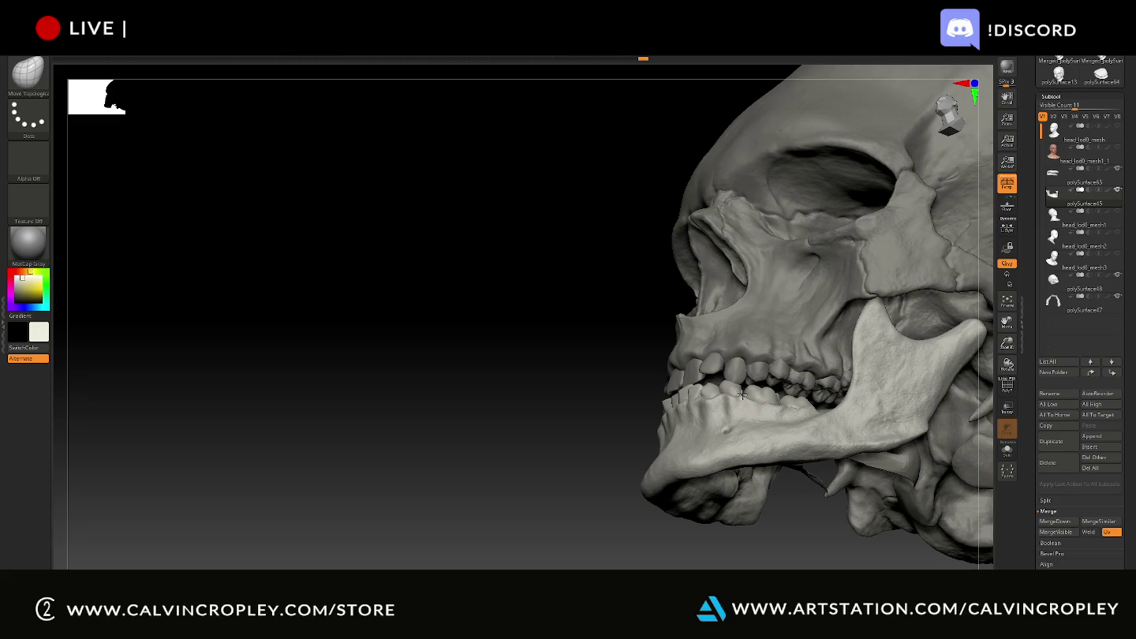
mouse_move(603, 421)
mouse_down()
mouse_move(589, 438)
mouse_move(622, 457)
mouse_move(786, 403)
mouse_up()
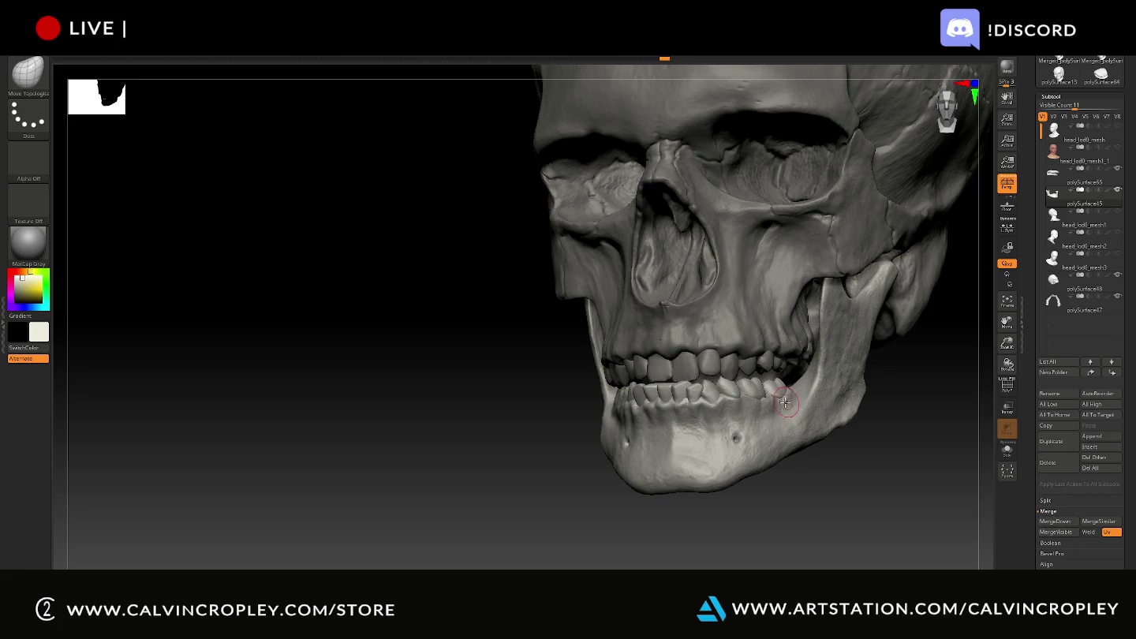
mouse_move(810, 502)
mouse_down()
mouse_move(842, 472)
mouse_move(664, 520)
mouse_move(680, 523)
mouse_move(636, 509)
mouse_move(871, 458)
mouse_move(864, 431)
mouse_move(899, 446)
mouse_move(847, 411)
mouse_move(890, 403)
mouse_move(853, 406)
mouse_up()
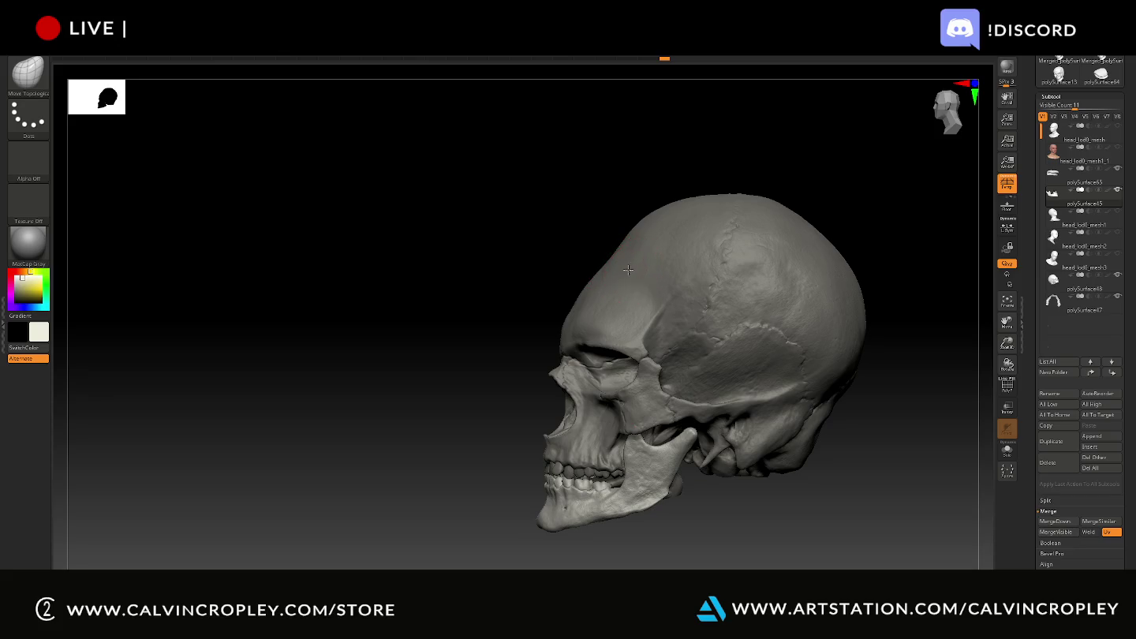
- Select the skull subtool and smooth the cranium and both brow ridges
alt+click(628, 270)
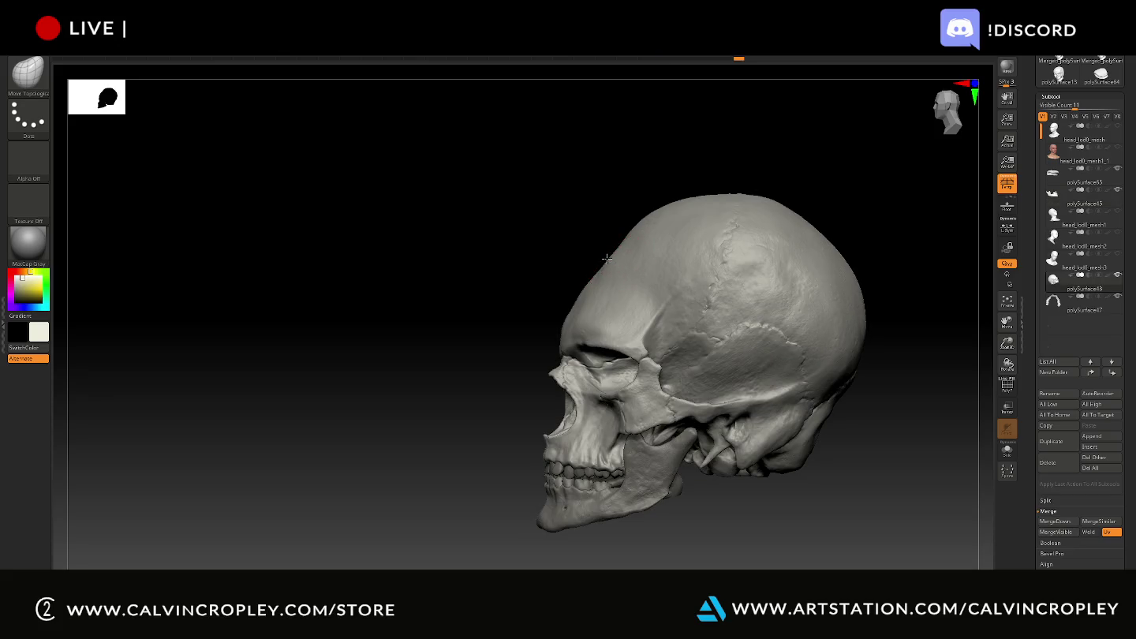
drag(593, 251, 608, 261)
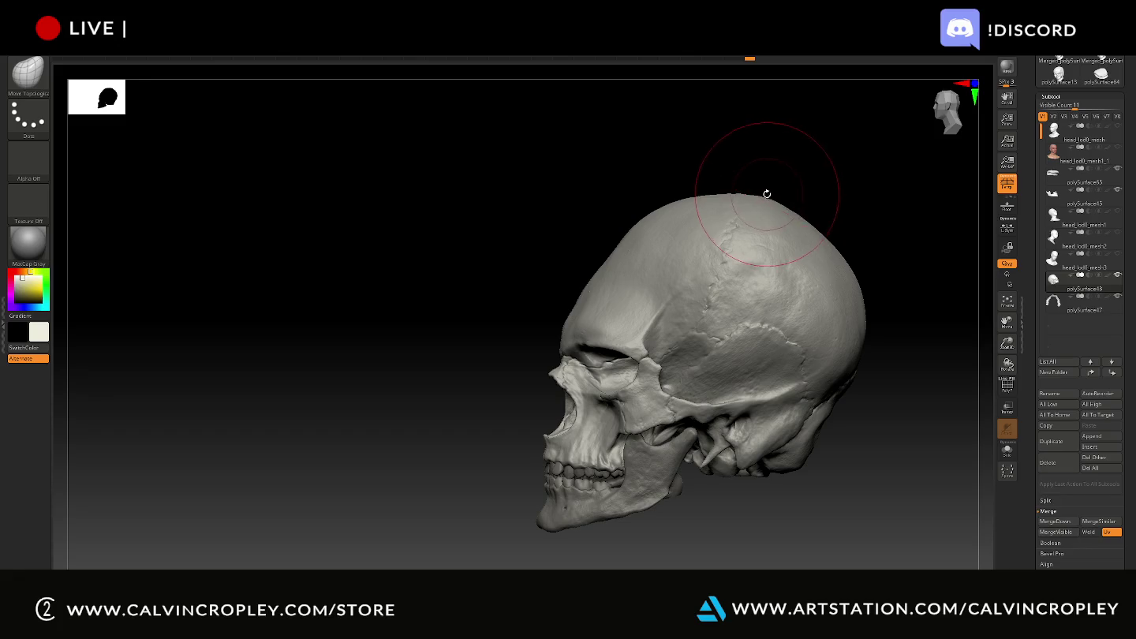
drag(796, 162, 882, 167)
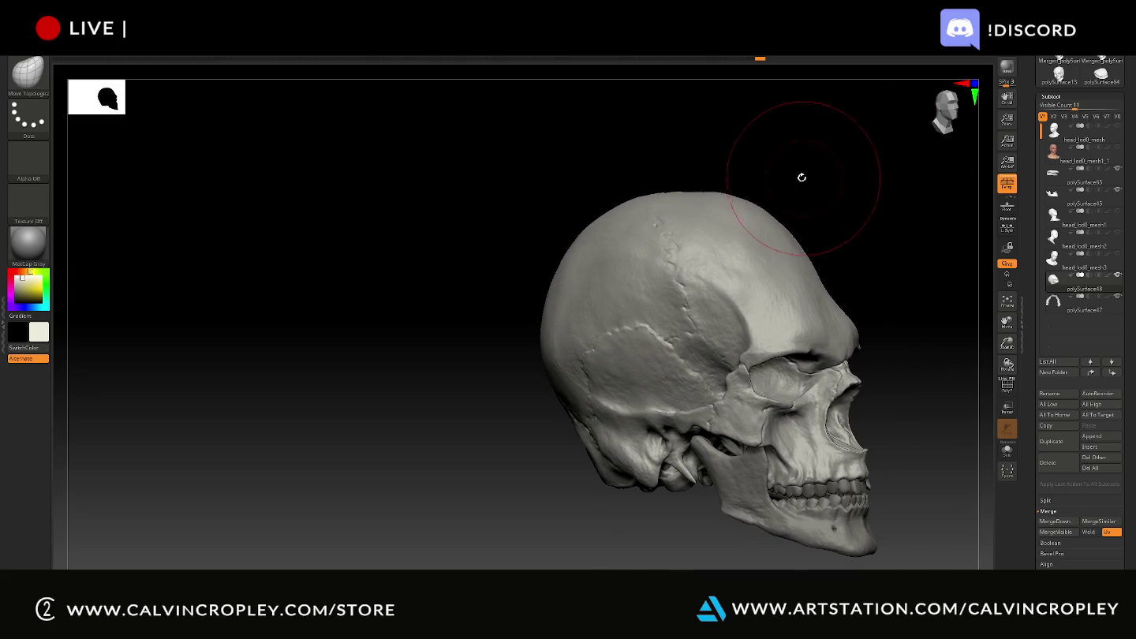
mouse_move(773, 157)
mouse_down()
mouse_move(829, 185)
mouse_move(686, 174)
mouse_move(798, 218)
mouse_move(758, 221)
mouse_move(841, 211)
mouse_move(833, 220)
mouse_up()
drag(550, 229, 621, 300)
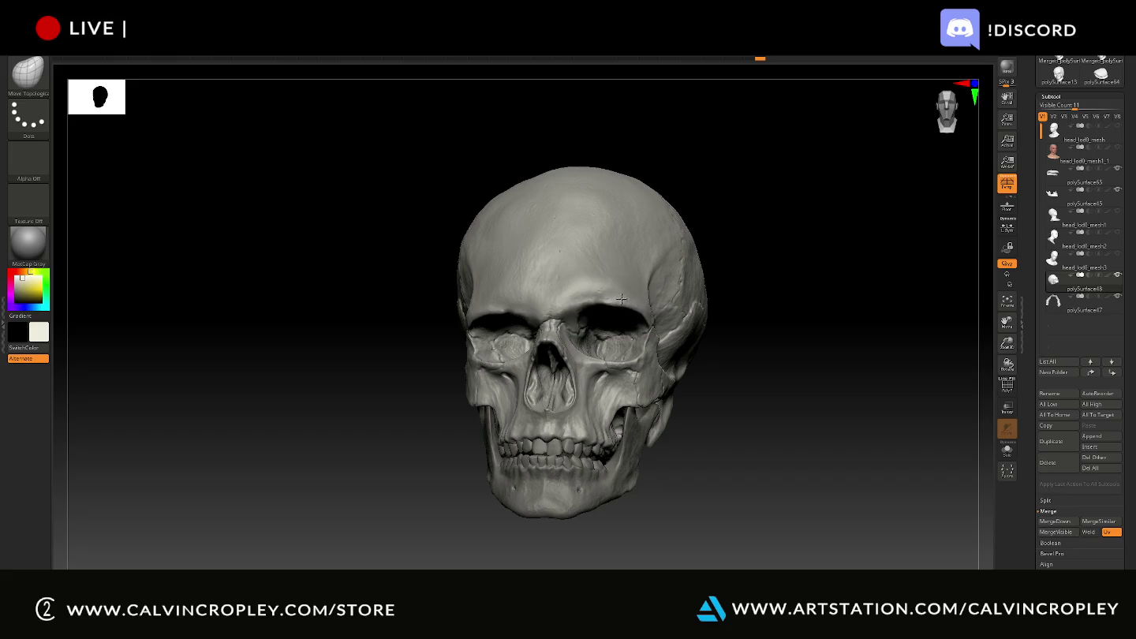
mouse_move(481, 276)
mouse_down()
mouse_move(498, 315)
mouse_move(503, 300)
mouse_up()
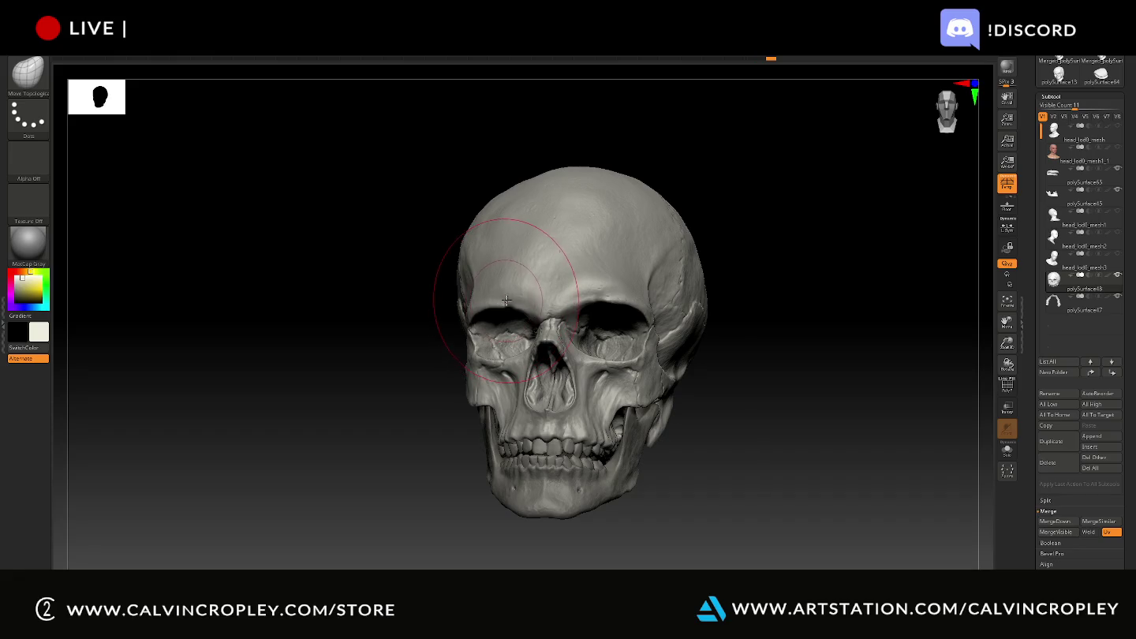
- Switch to mask painting, turn the skull to three-quarter view, and show the head bust
key(ctrl)
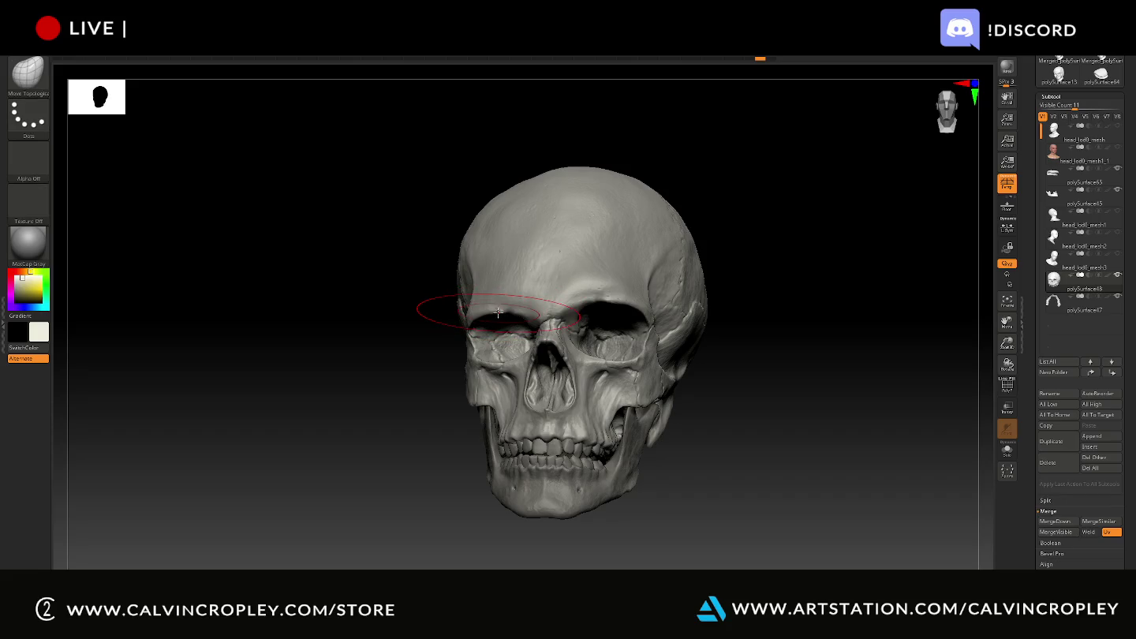
drag(794, 324, 823, 311)
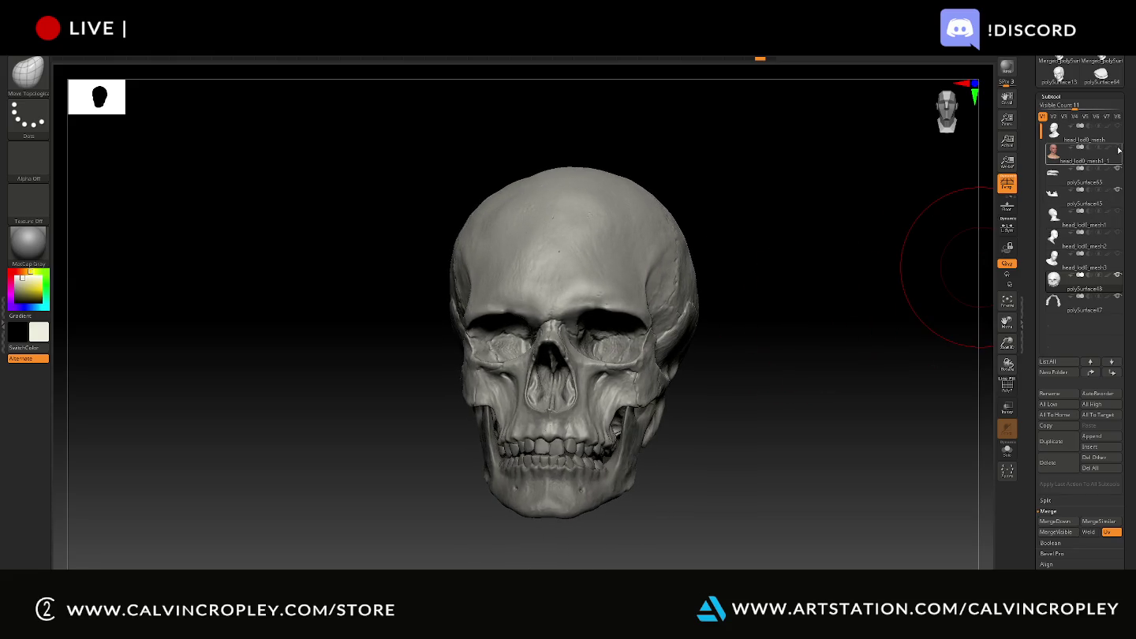
click(1117, 147)
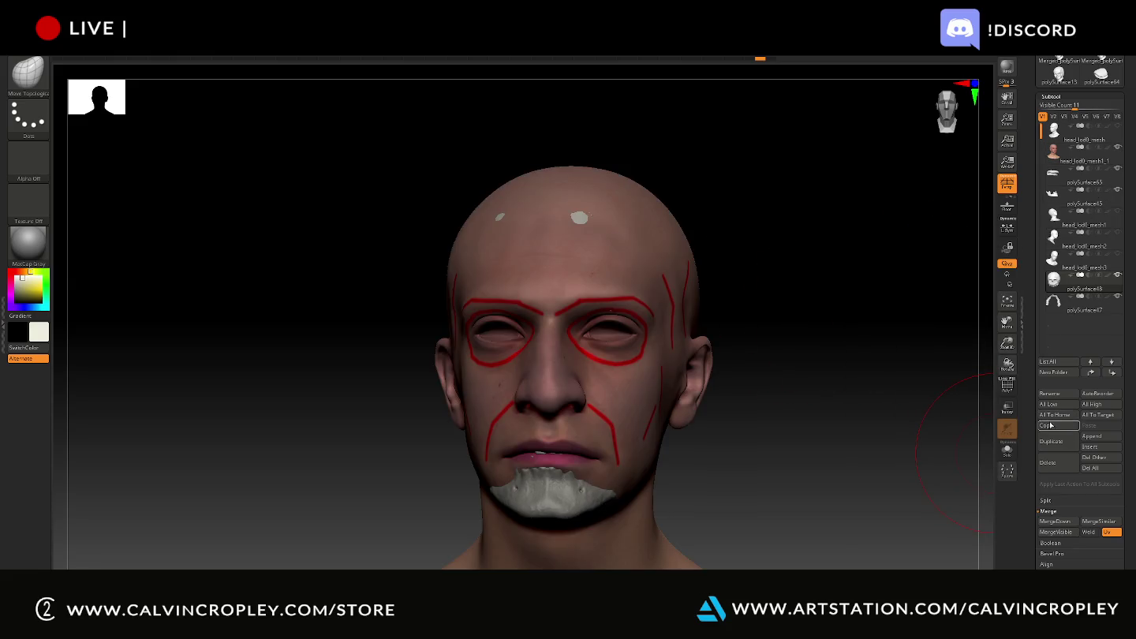
- Make the head translucent and orbit it to see the skull inside
click(1008, 408)
mouse_move(804, 395)
mouse_down()
mouse_move(779, 388)
mouse_move(807, 392)
mouse_up()
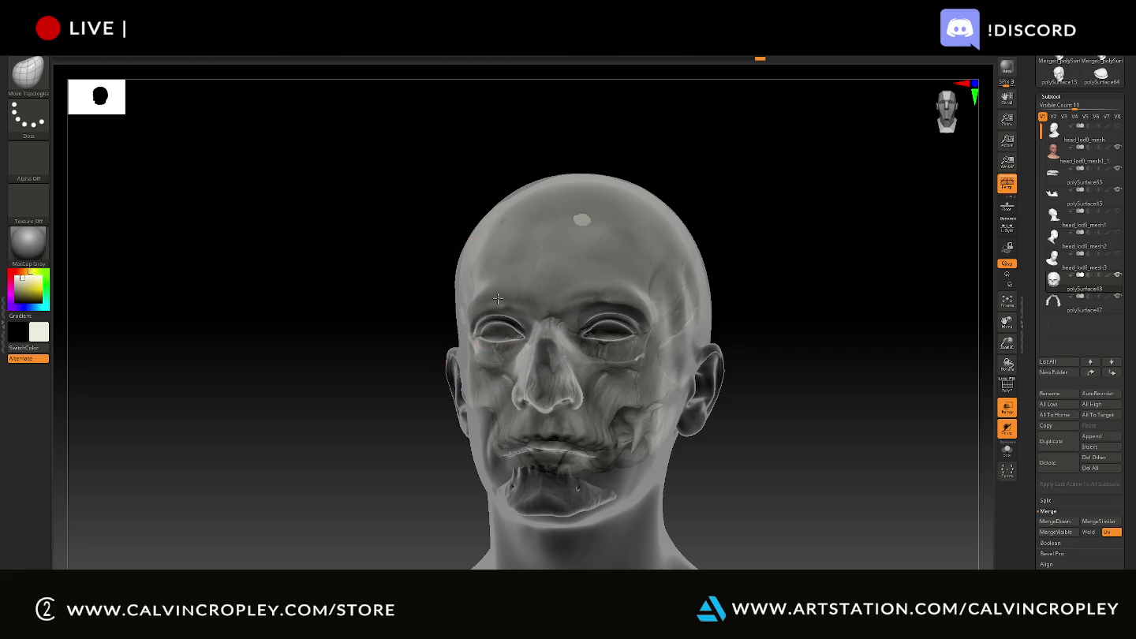
mouse_move(379, 328)
mouse_down()
mouse_move(391, 330)
mouse_move(389, 344)
mouse_move(474, 327)
mouse_up()
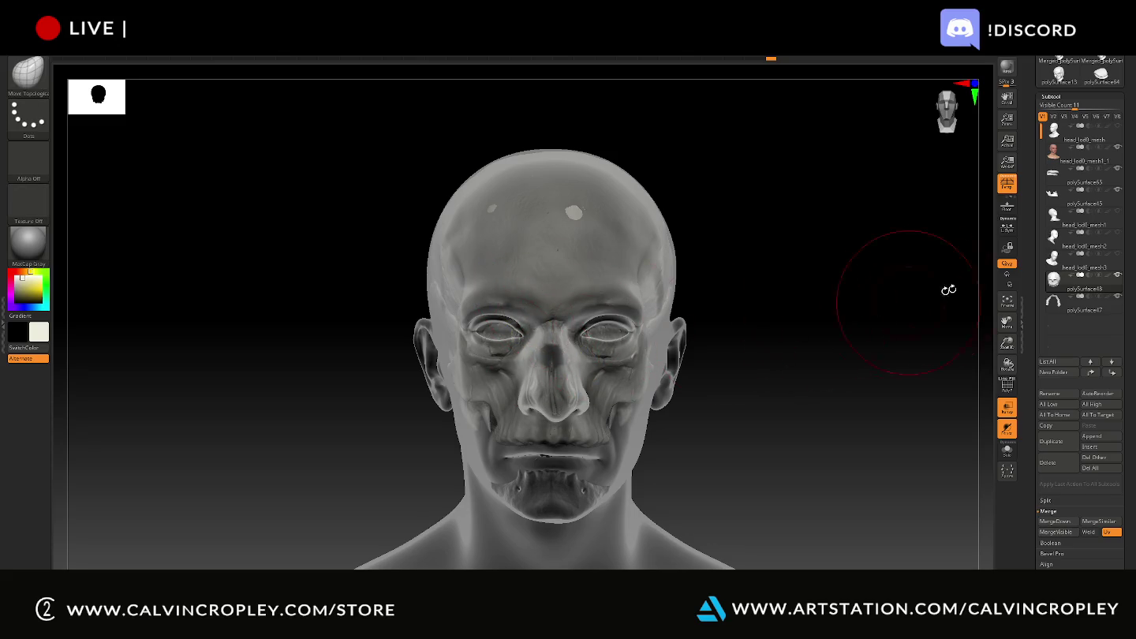
- Toggle the head on and off from front and side views, ending with it hidden
click(1119, 149)
mouse_move(1085, 156)
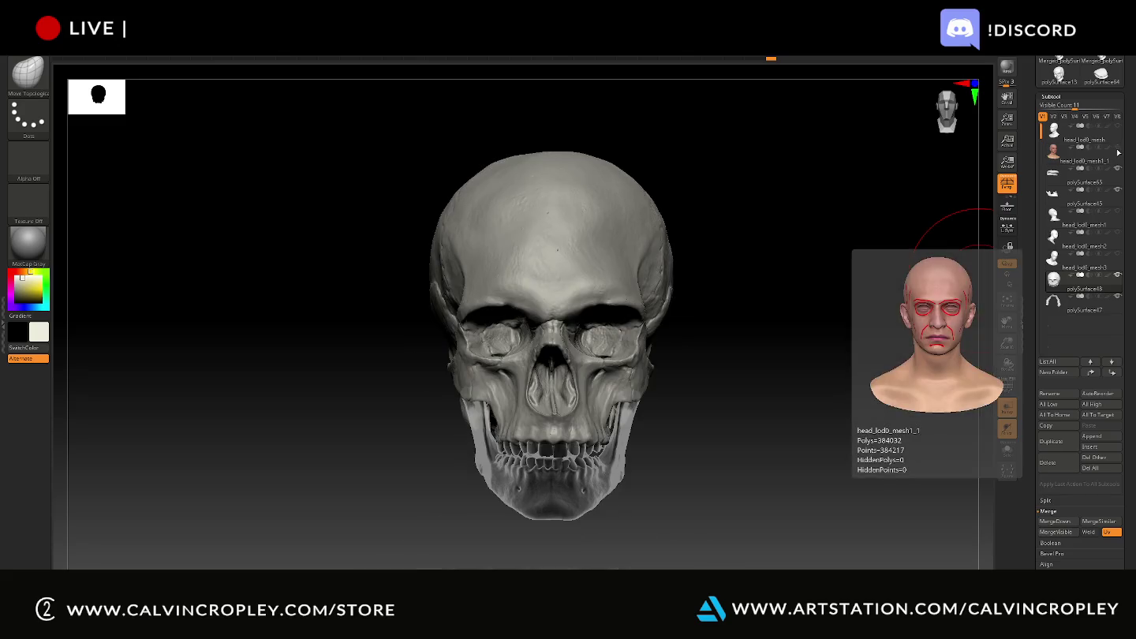
drag(885, 271, 892, 267)
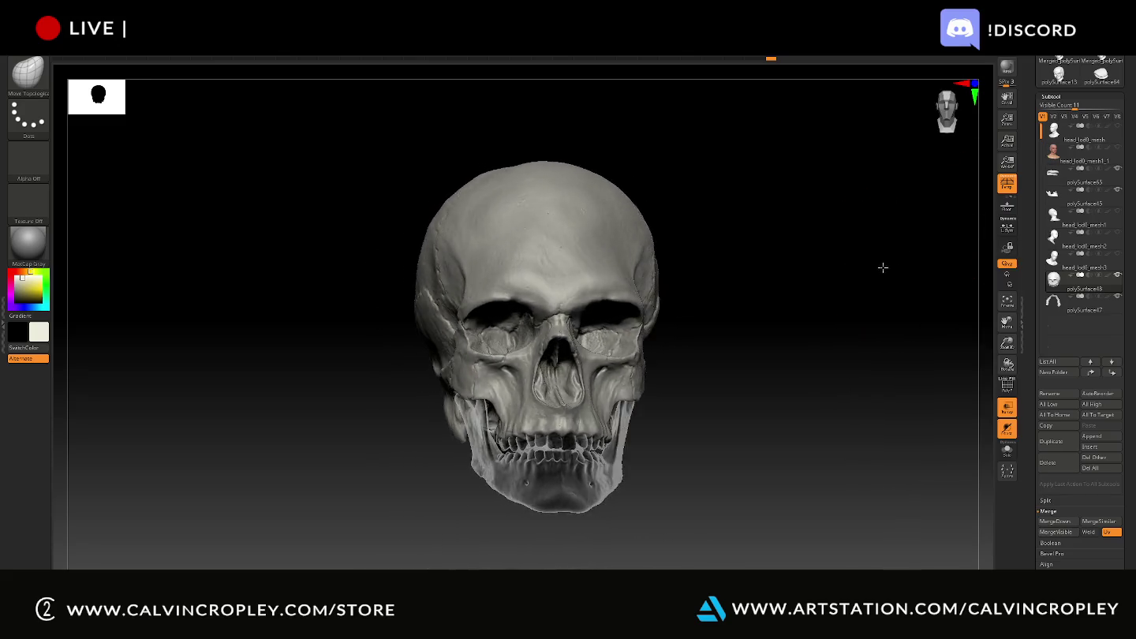
click(1118, 150)
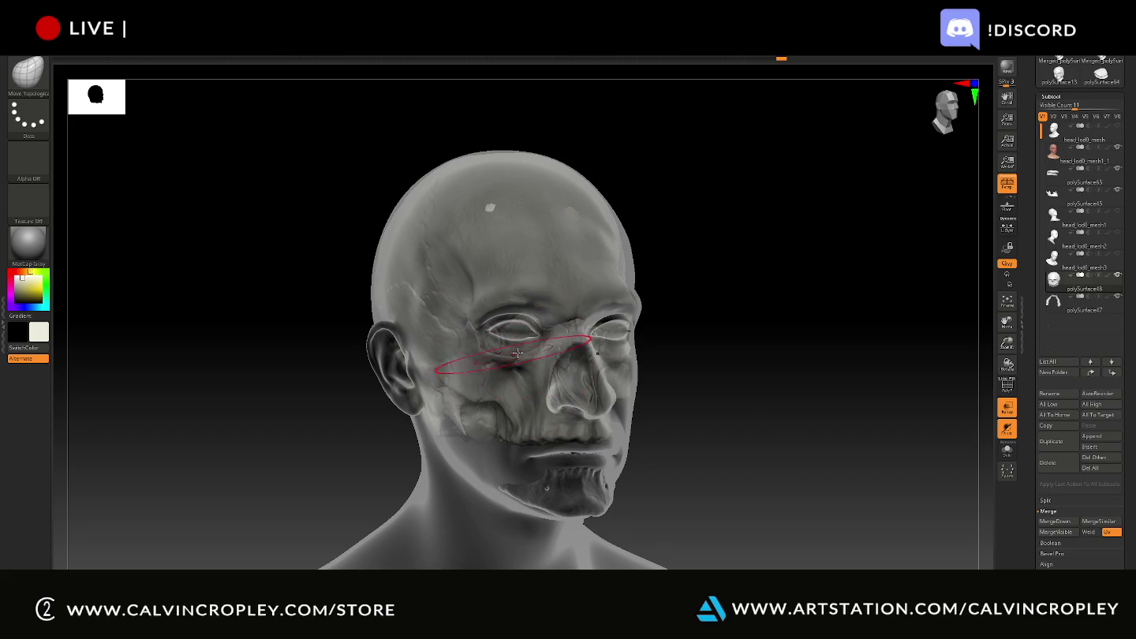
mouse_move(781, 296)
shift+mouse_down()
mouse_move(771, 298)
mouse_move(849, 279)
shift+mouse_up()
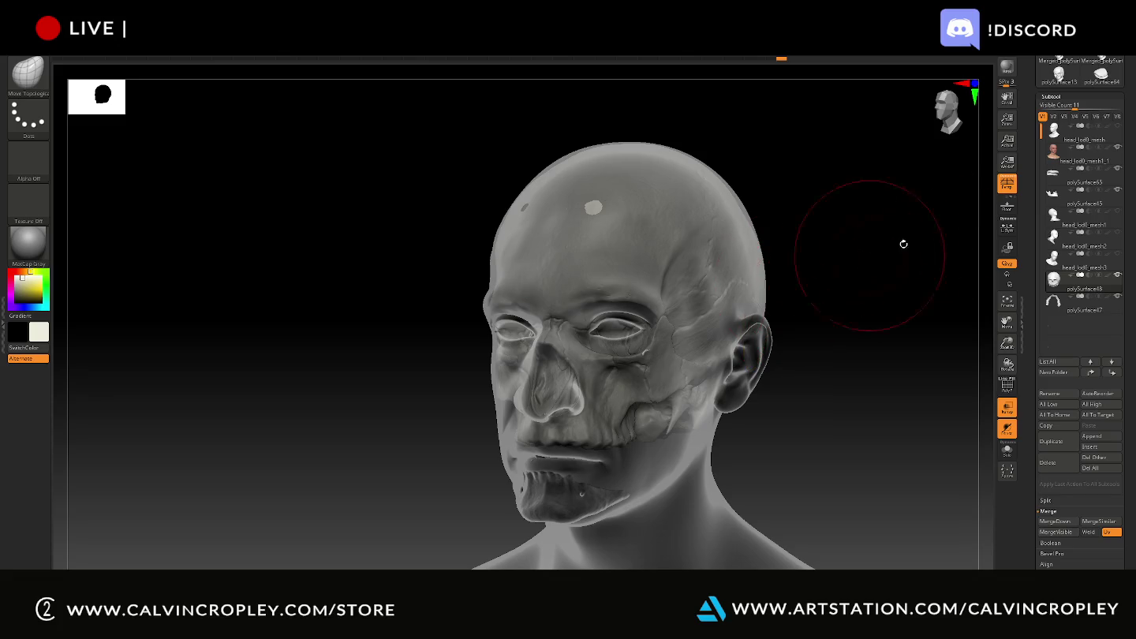
click(1117, 148)
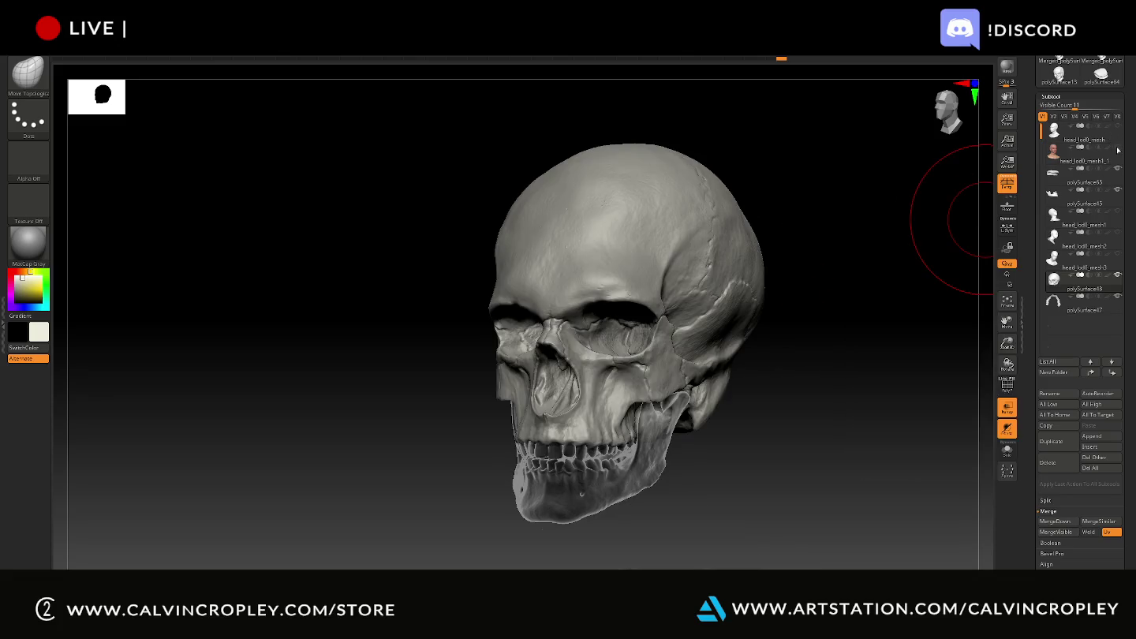
mouse_move(856, 239)
shift+mouse_down()
mouse_move(868, 243)
mouse_move(854, 256)
shift+mouse_up()
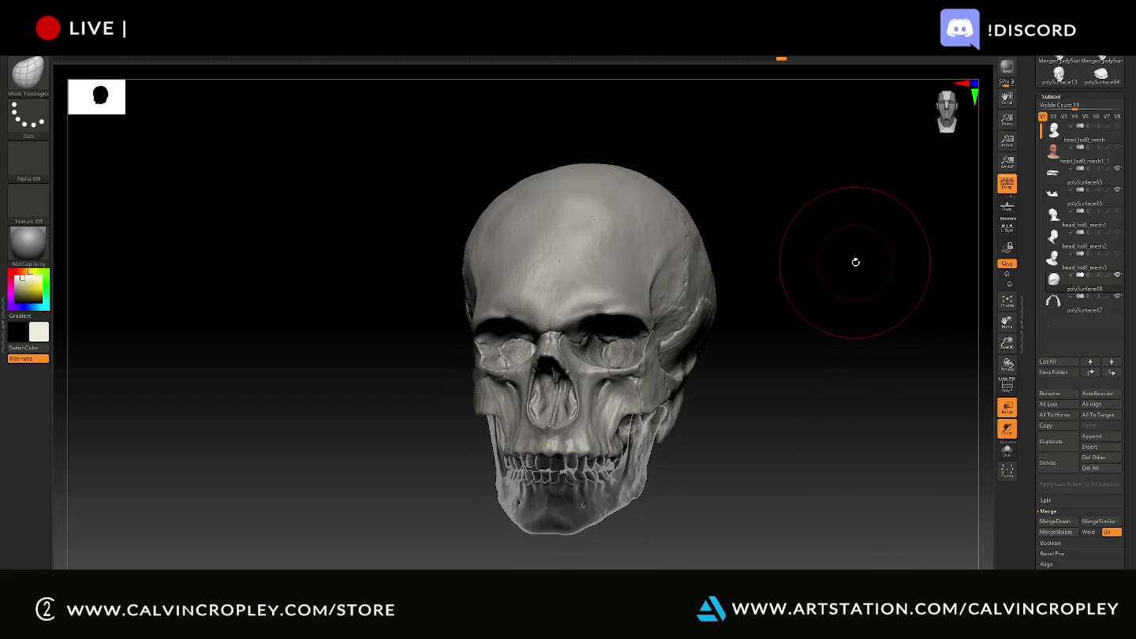
mouse_move(854, 262)
mouse_down()
mouse_move(832, 262)
mouse_move(834, 251)
mouse_move(892, 231)
mouse_up()
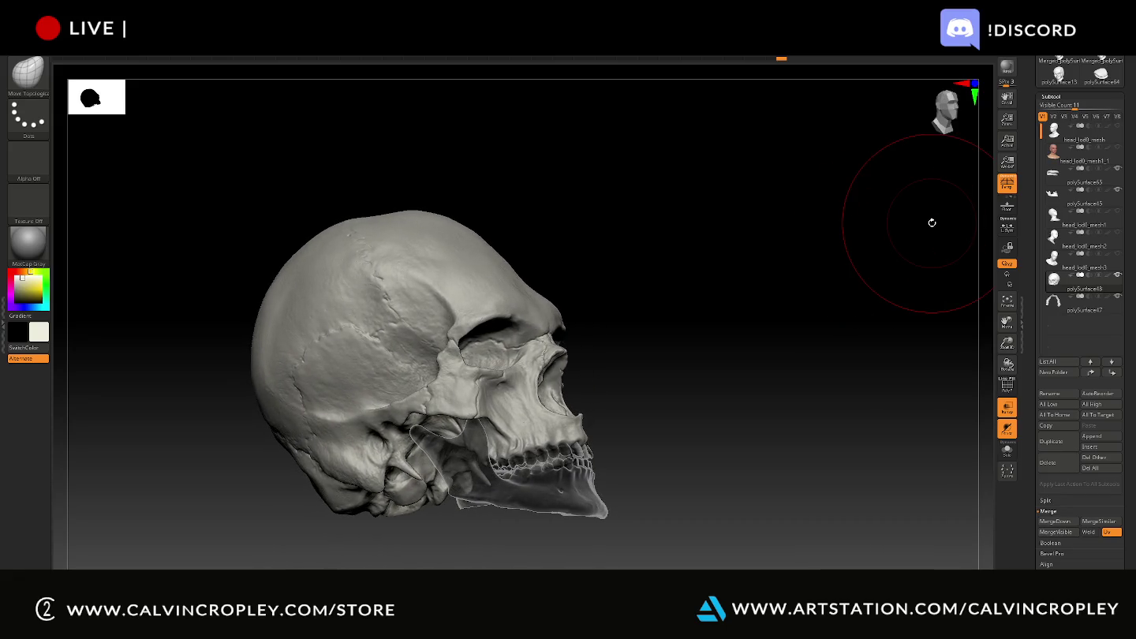
- Save the project as QS_3303, overwriting the existing file
key(ctrl+s)
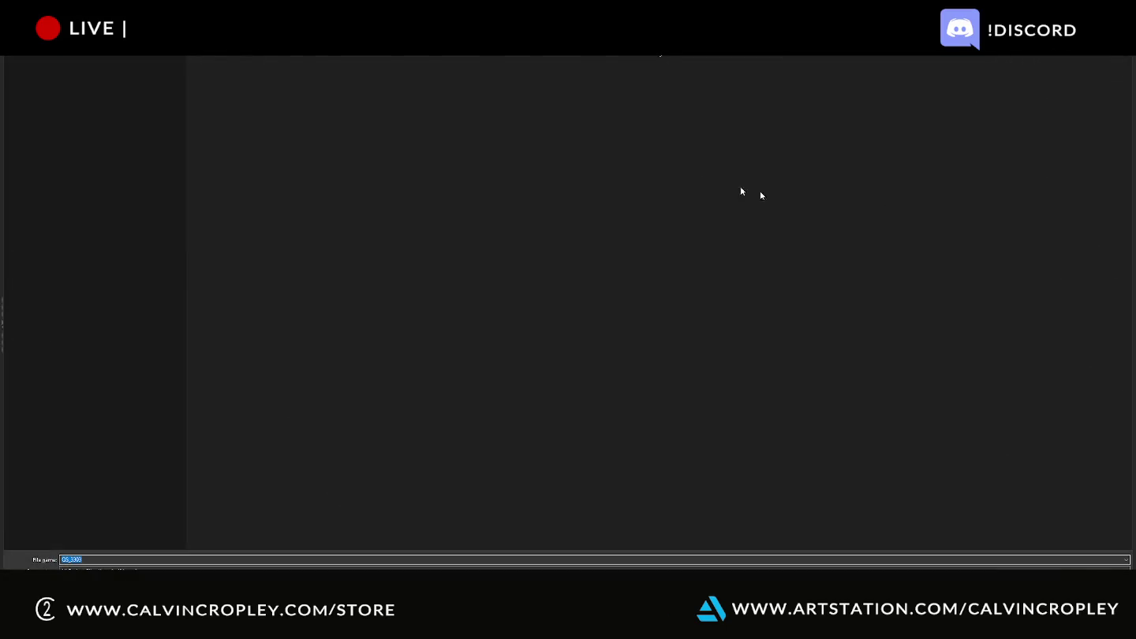
key(Return)
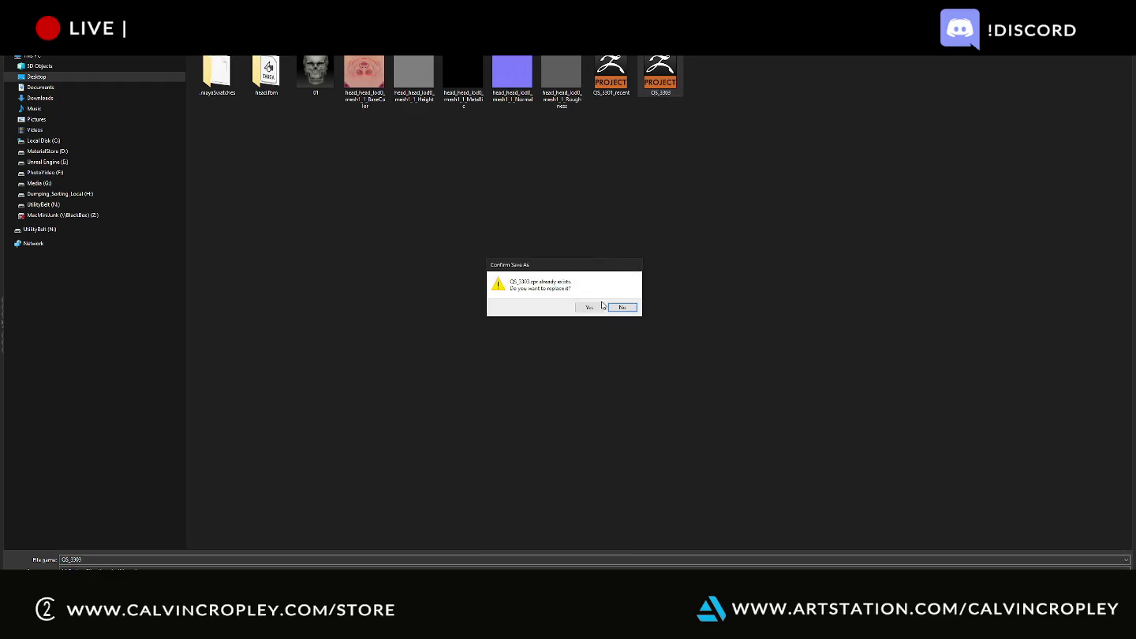
click(592, 307)
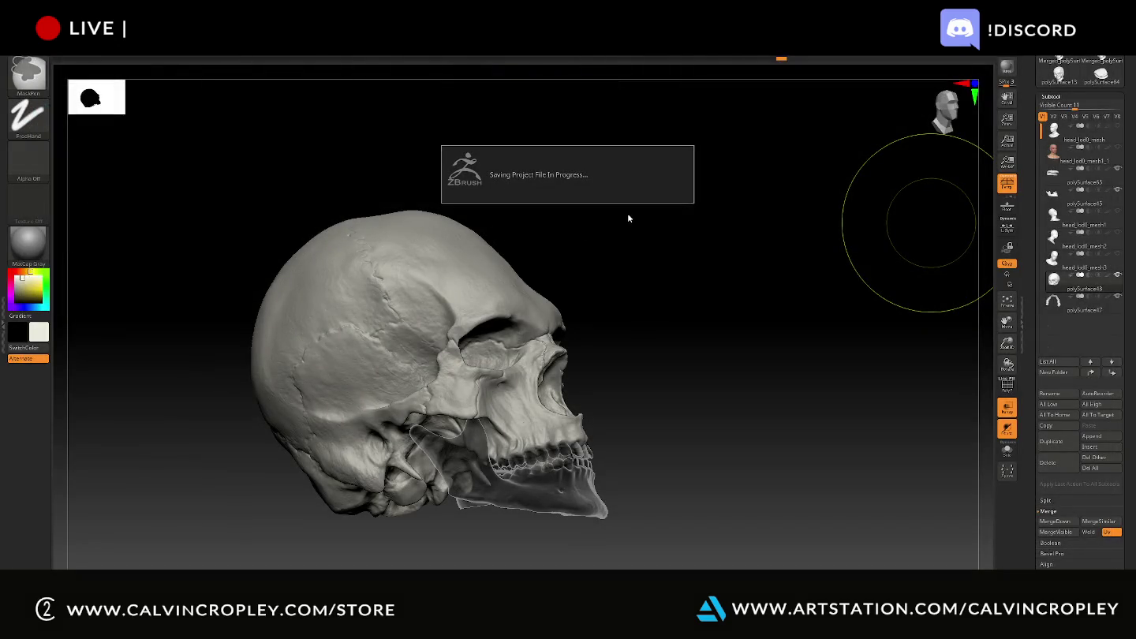
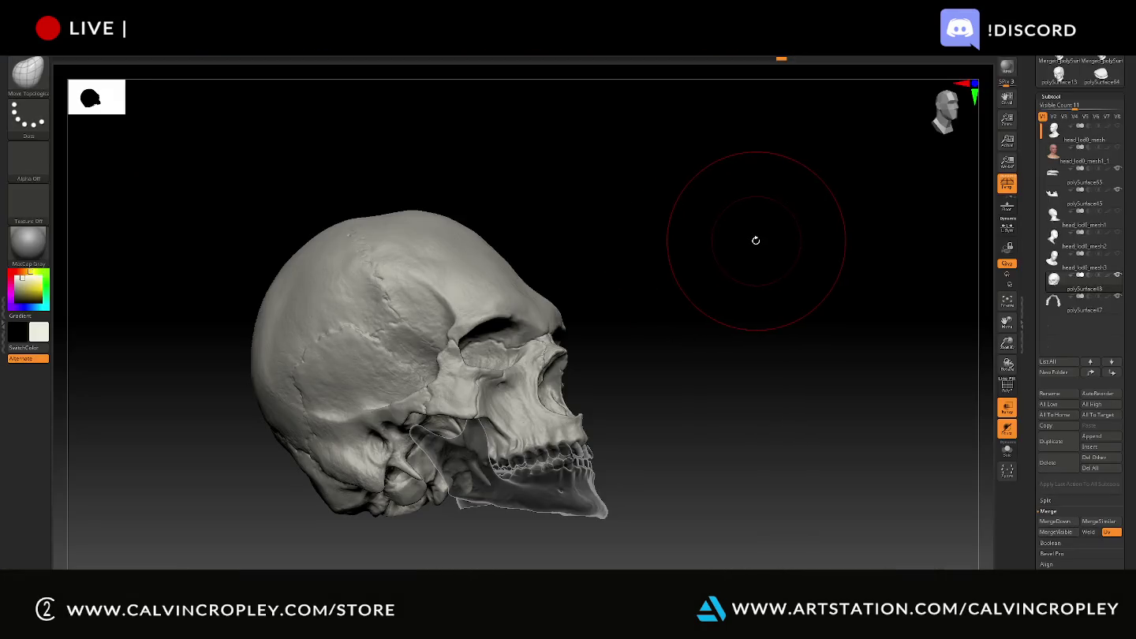
- Show the head_lod0_mesh1_1 subtool and hide the skull, leaving only the jaw inside the head
mouse_move(756, 241)
mouse_down()
mouse_move(693, 272)
mouse_move(717, 256)
mouse_up()
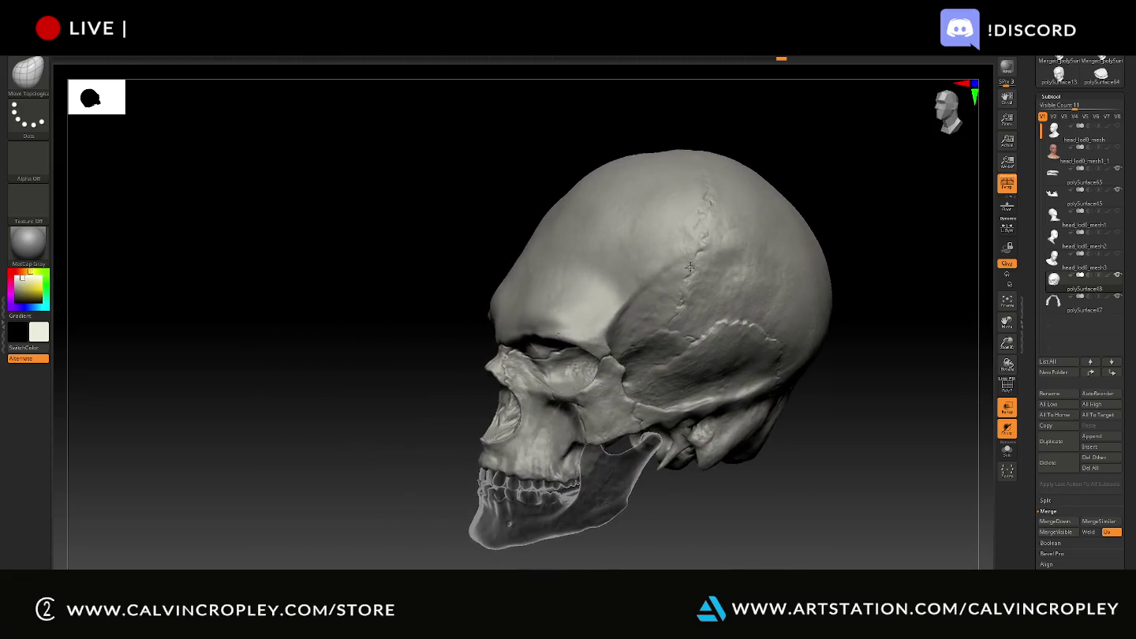
drag(785, 274, 811, 269)
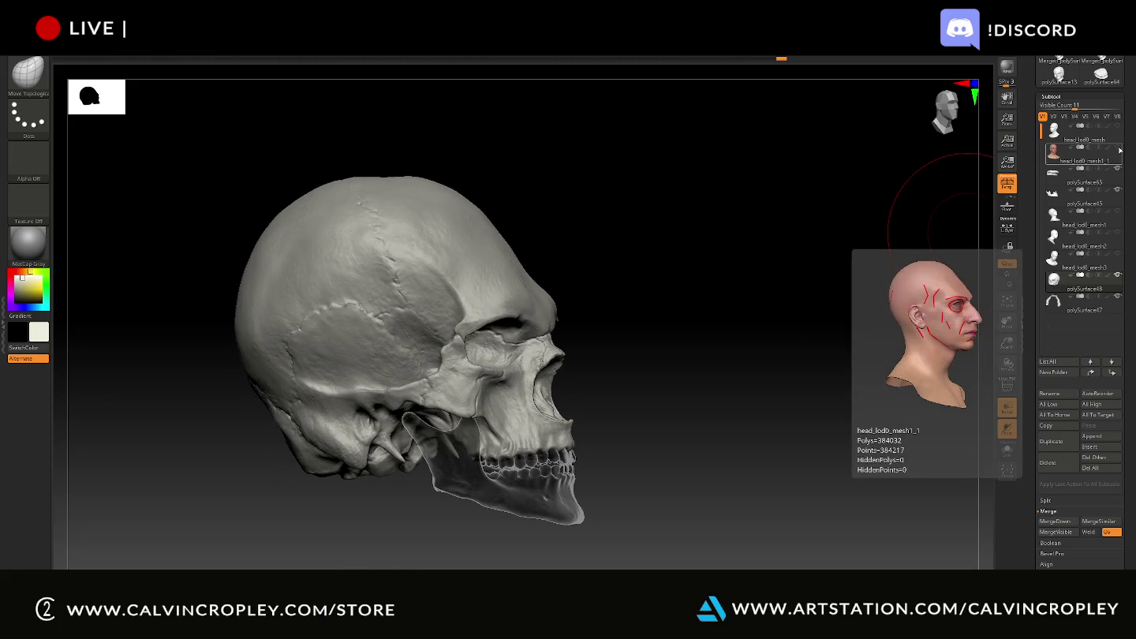
click(1118, 148)
mouse_move(1085, 154)
mouse_move(679, 205)
mouse_down()
mouse_move(705, 205)
mouse_move(691, 201)
mouse_up()
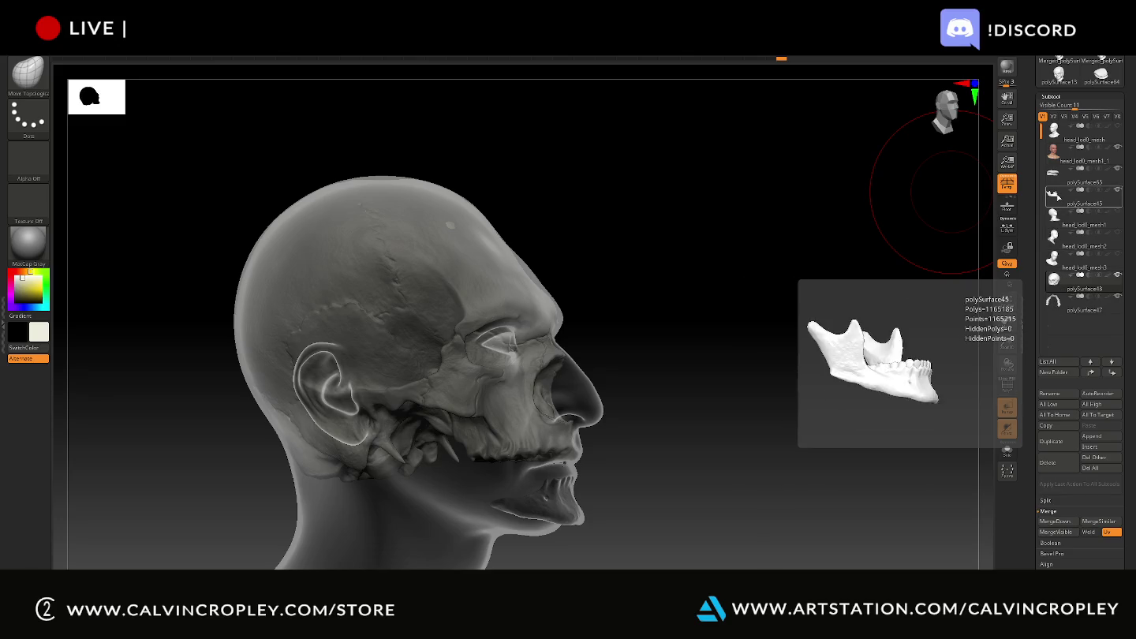
click(1055, 196)
mouse_move(717, 494)
mouse_down()
mouse_move(720, 506)
mouse_move(674, 486)
mouse_up()
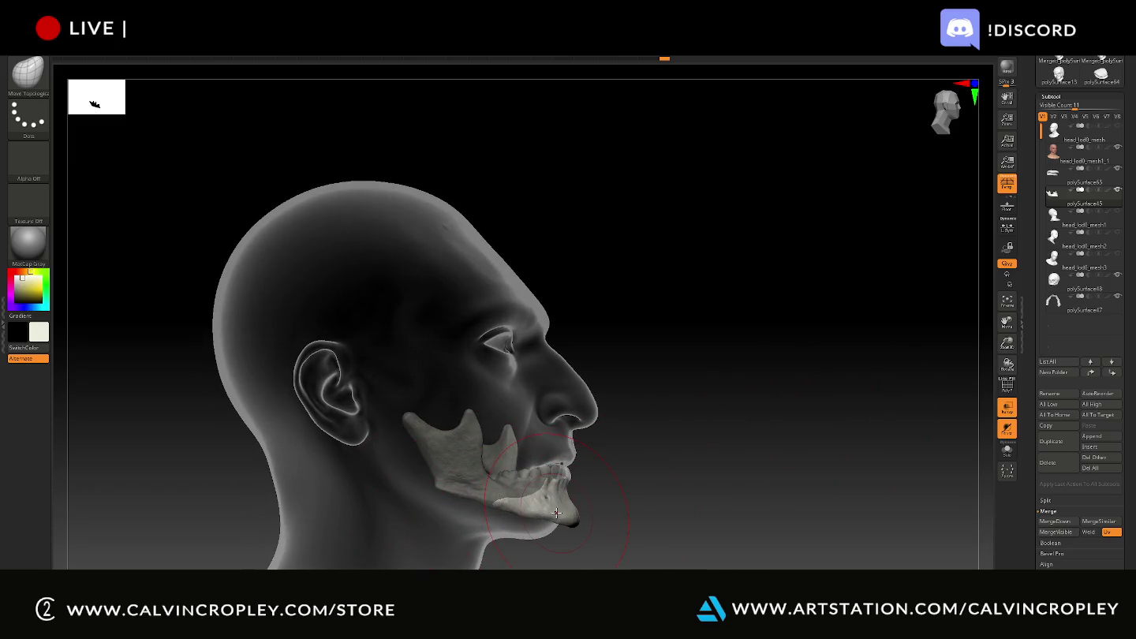
- Move the jaw bone down and forward into the chin with the Transpose gizmo, undoing overshoots
key(w)
drag(550, 480, 534, 481)
drag(476, 433, 476, 439)
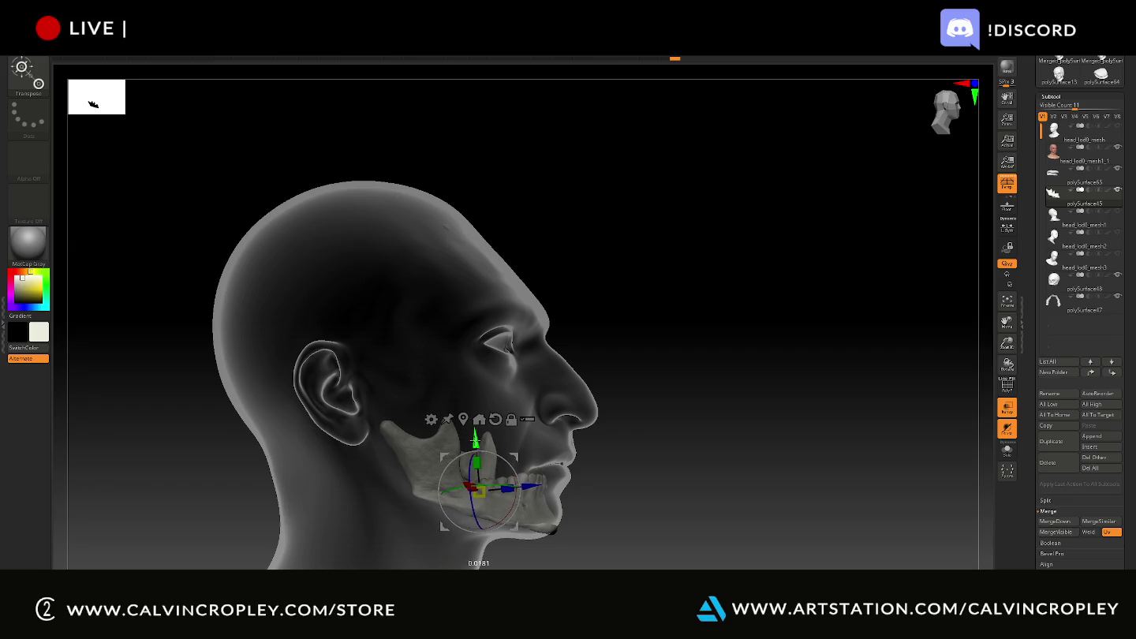
drag(476, 433, 476, 431)
drag(535, 488, 543, 492)
key(ctrl+z)
key(ctrl+z)
key(ctrl+z)
drag(628, 495, 458, 476)
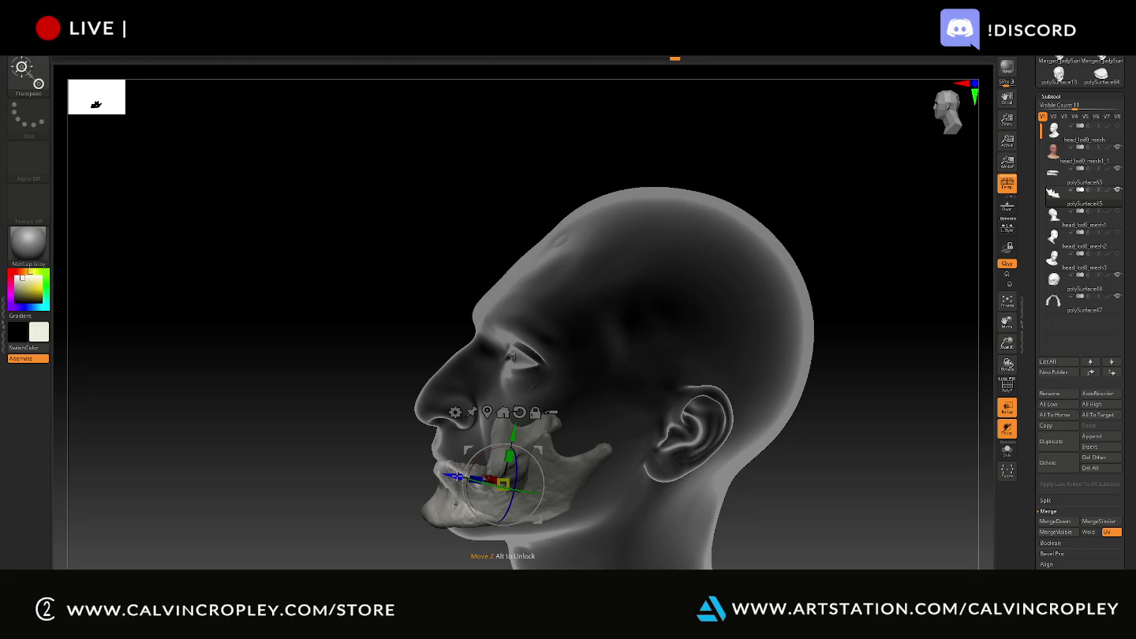
key(q)
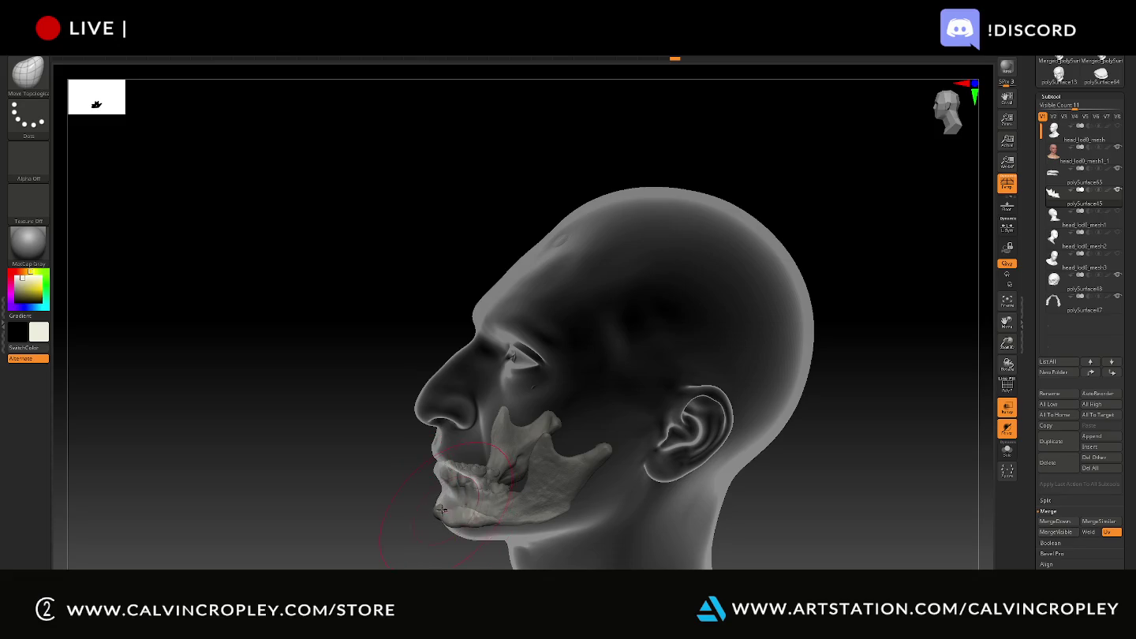
- Pull the jaw's chin edge into place with Move Topological, checking from front and profile
mouse_move(372, 514)
mouse_down()
mouse_move(438, 485)
mouse_move(480, 505)
mouse_up()
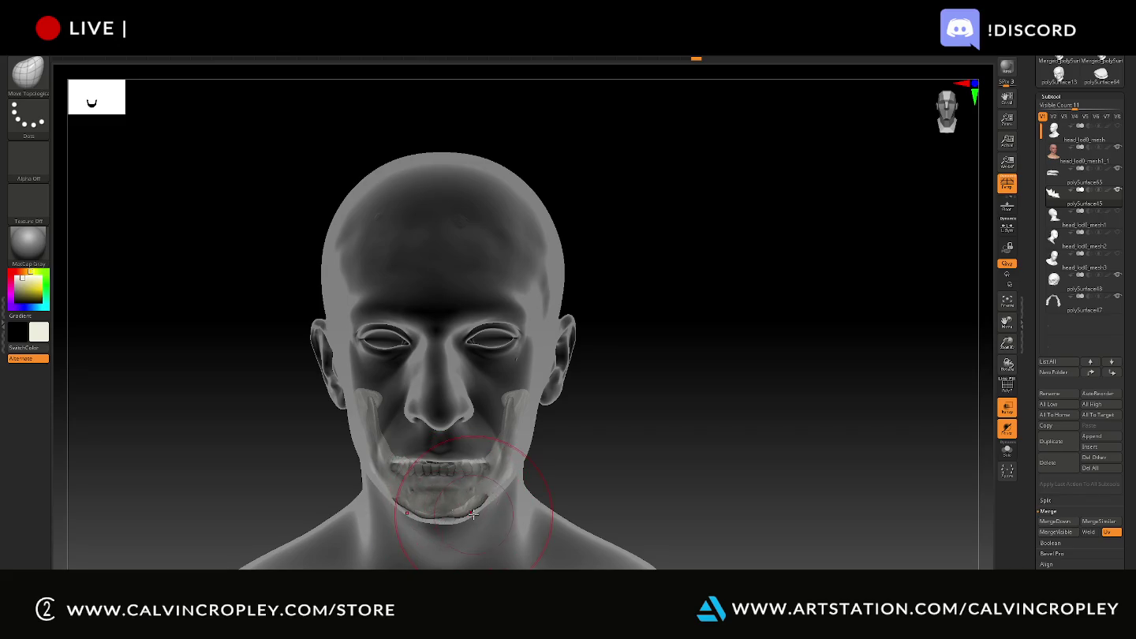
drag(463, 511, 465, 509)
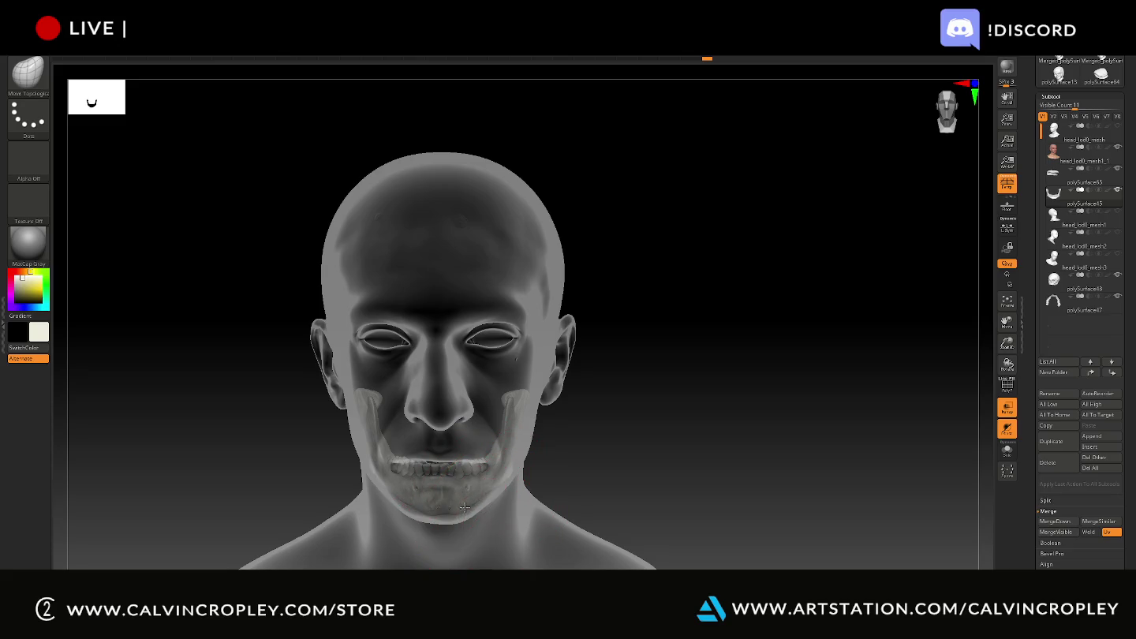
drag(433, 506, 462, 514)
mouse_move(639, 481)
mouse_down()
mouse_move(675, 459)
mouse_move(665, 439)
mouse_move(640, 443)
mouse_move(679, 401)
mouse_move(708, 413)
mouse_move(706, 495)
mouse_move(403, 494)
mouse_up()
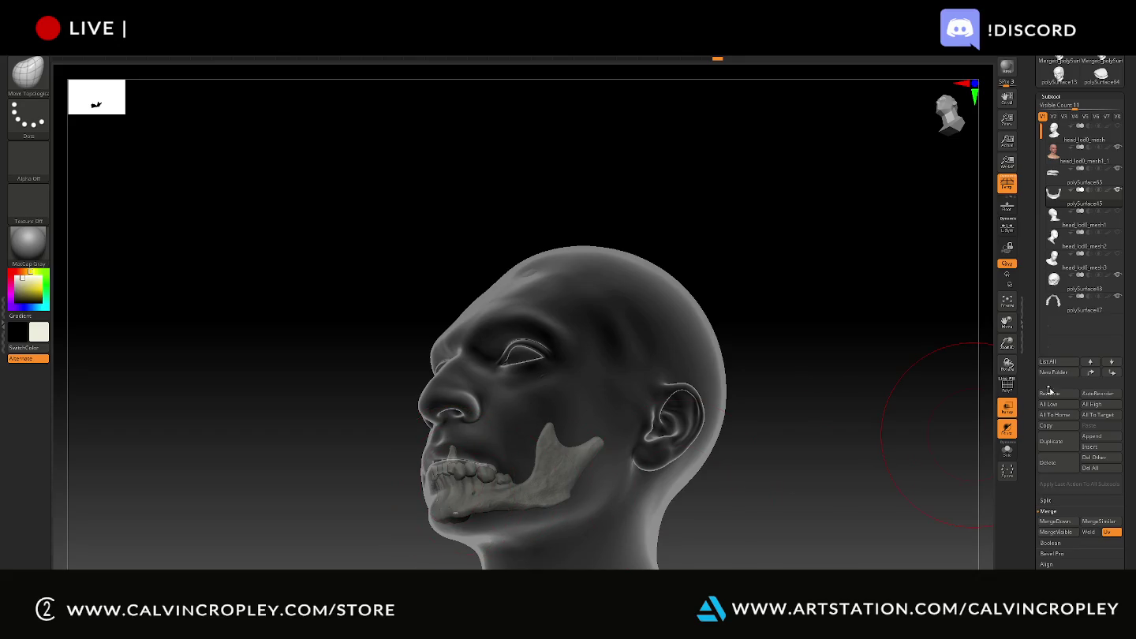
- Hide the head subtool and show the skull, orbiting to a side view
click(1117, 147)
click(1118, 275)
mouse_move(837, 338)
mouse_down()
mouse_move(746, 445)
mouse_move(766, 443)
mouse_up()
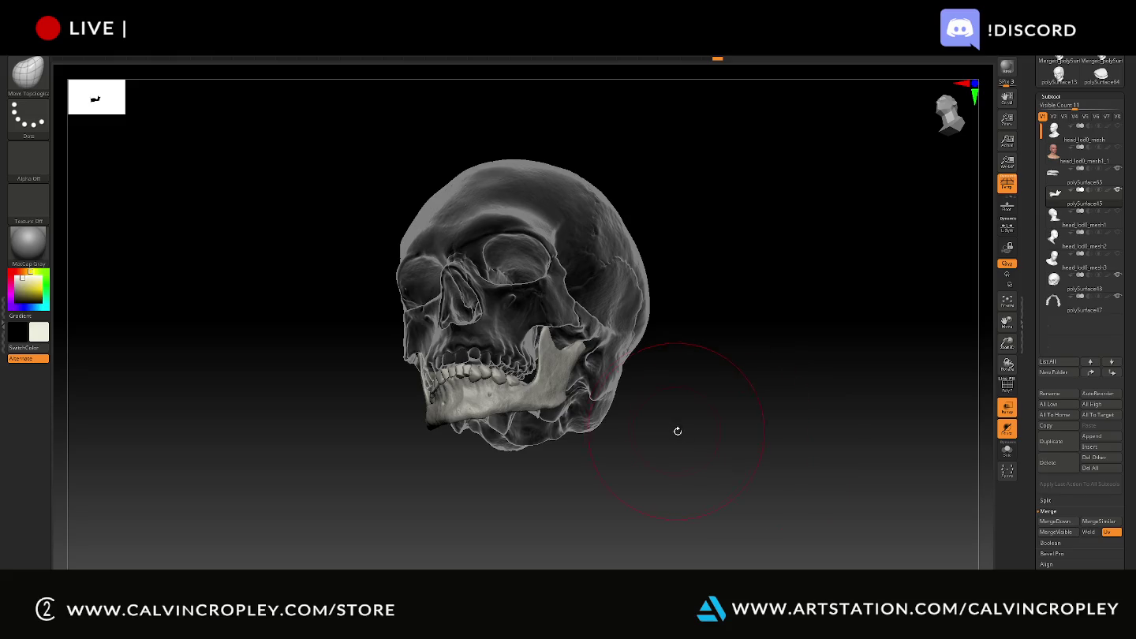
drag(369, 392, 451, 384)
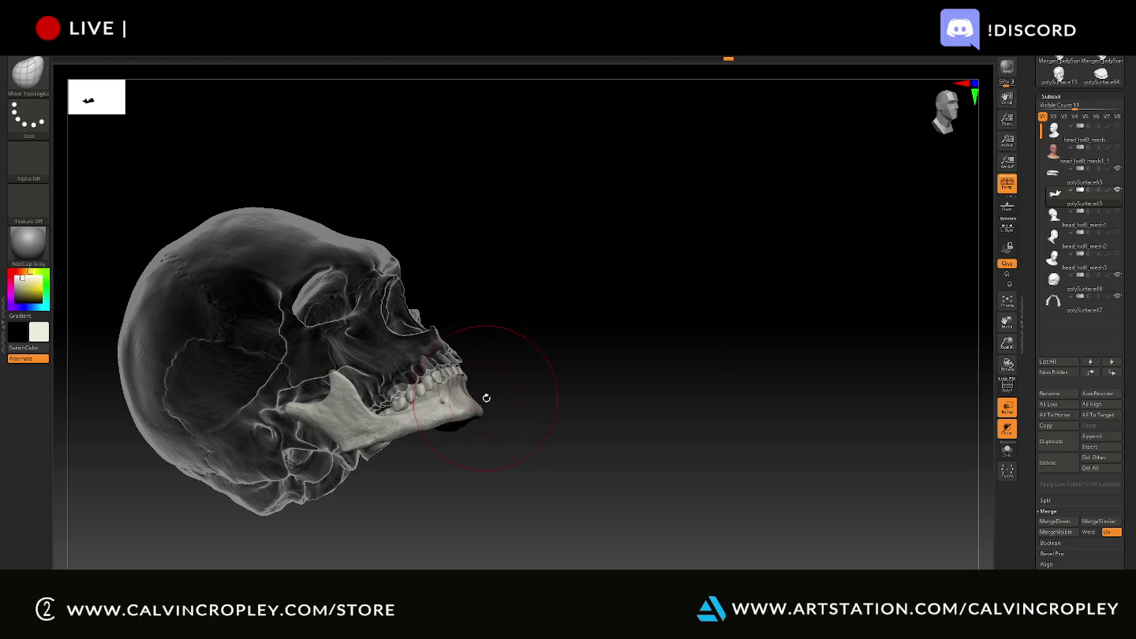
- Mask and pull the jaw's front tip back, then show the head mesh again
key(ctrl)
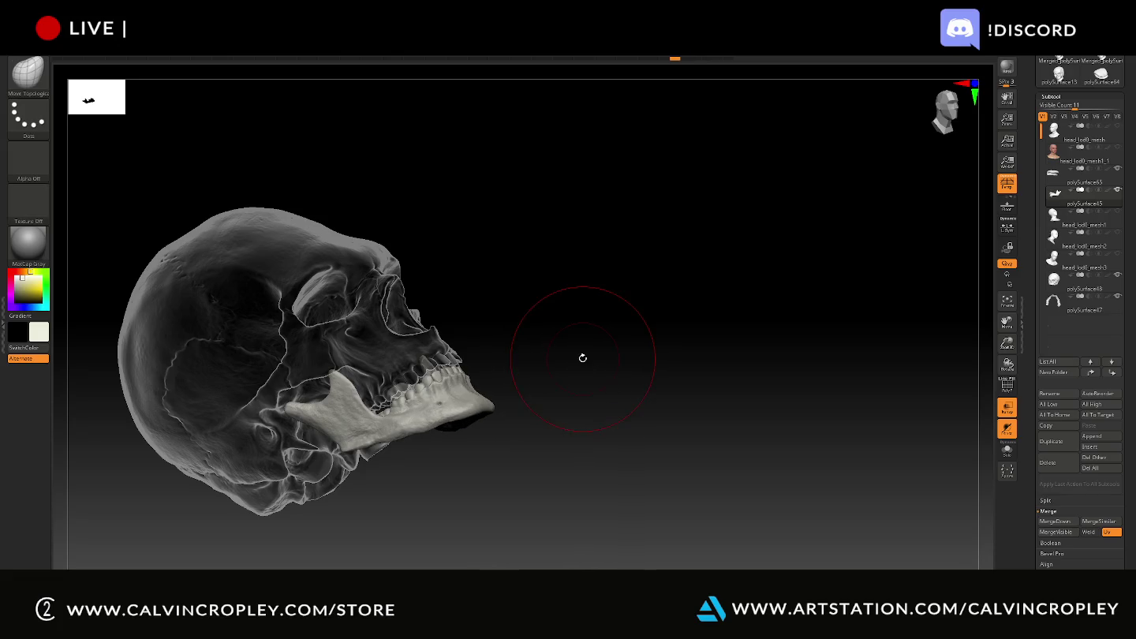
drag(583, 357, 583, 360)
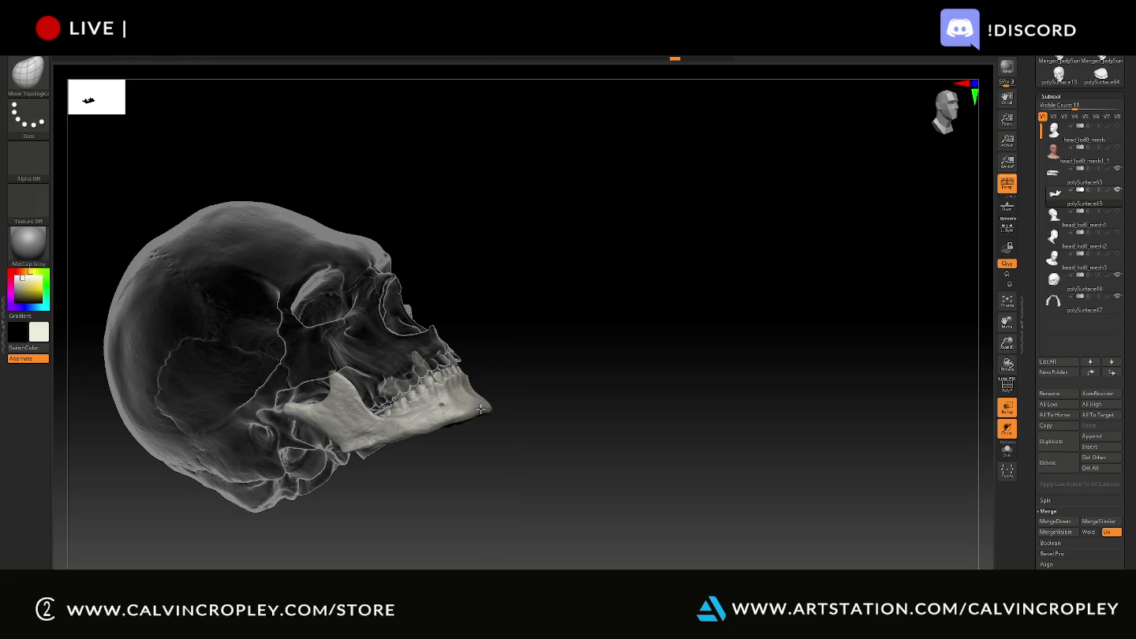
drag(482, 411, 462, 420)
click(1117, 147)
mouse_move(624, 340)
mouse_down()
mouse_move(616, 315)
mouse_move(598, 315)
mouse_move(588, 295)
mouse_move(588, 305)
mouse_move(586, 263)
mouse_move(538, 343)
mouse_move(522, 302)
mouse_move(525, 332)
mouse_move(502, 383)
mouse_up()
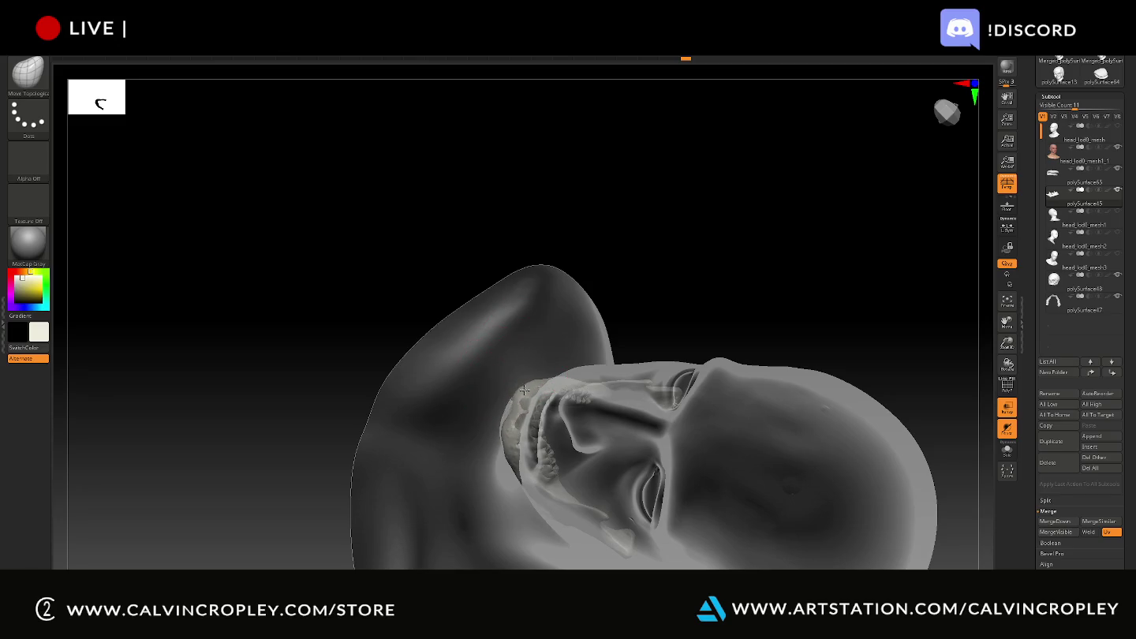
- Mask part of the jaw and teeth and reshape near the jaw notch, checking from below
drag(679, 289, 683, 301)
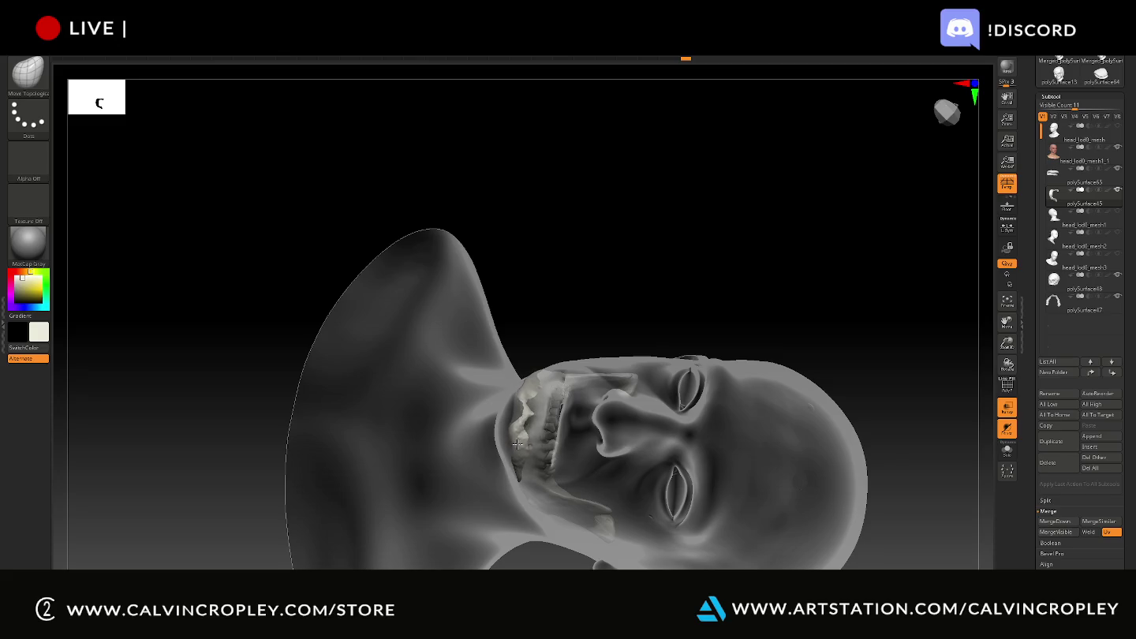
drag(517, 441, 526, 395)
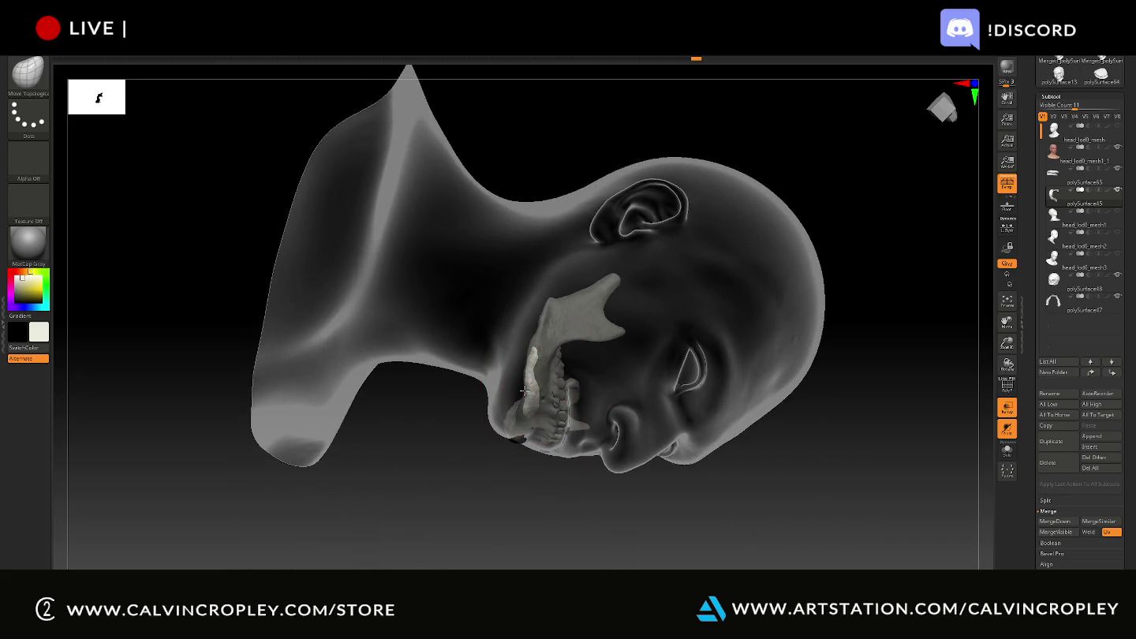
drag(525, 391, 540, 414)
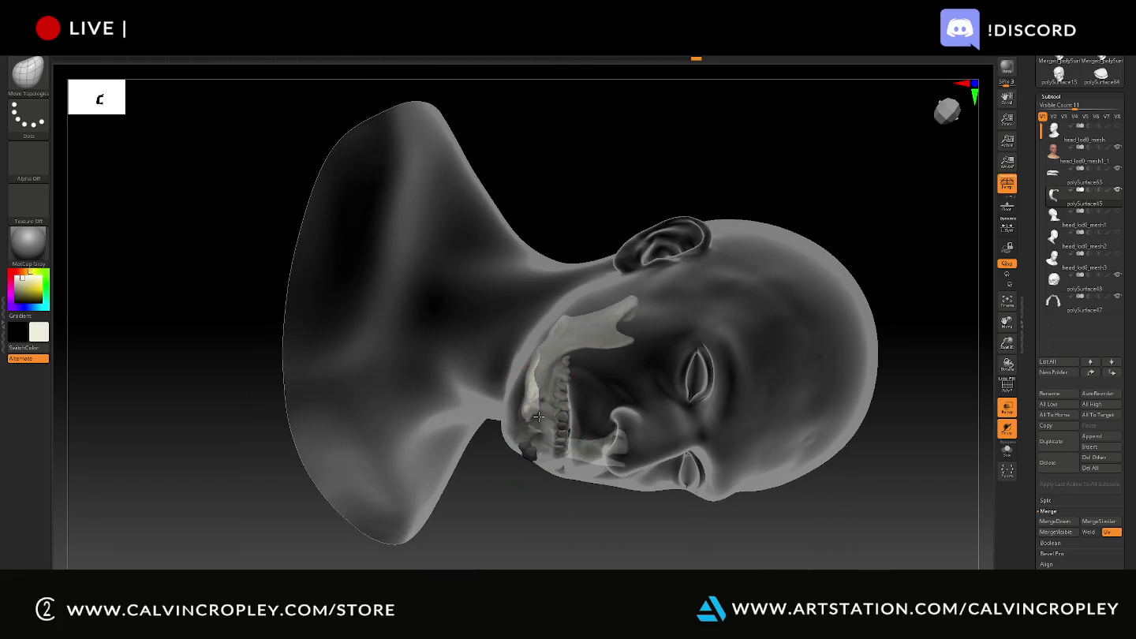
key(ctrl)
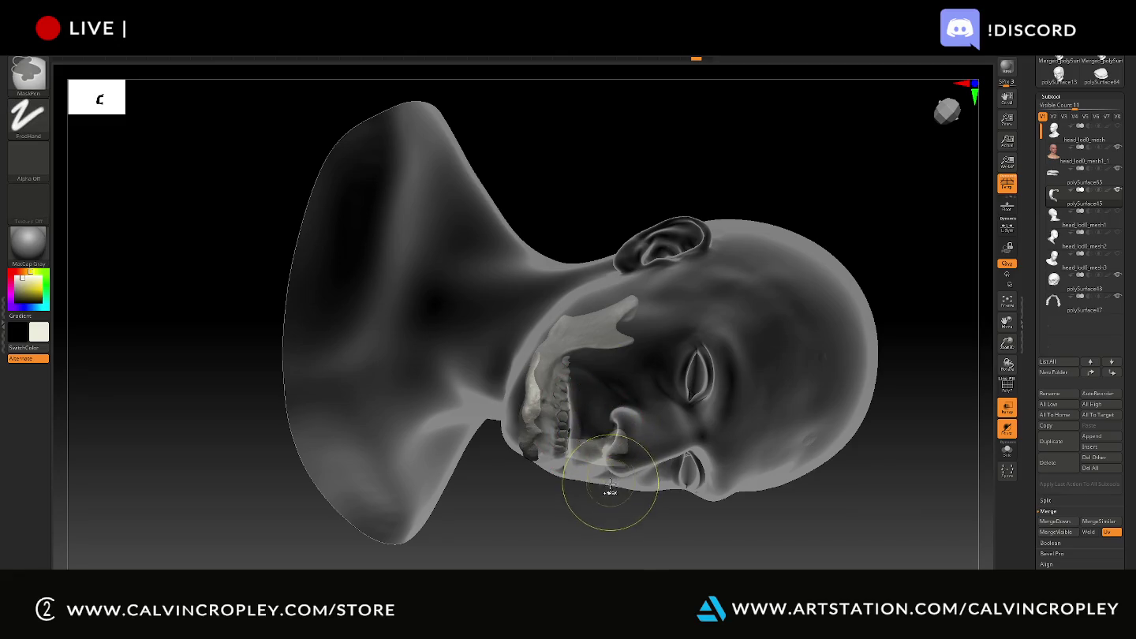
drag(606, 524, 598, 522)
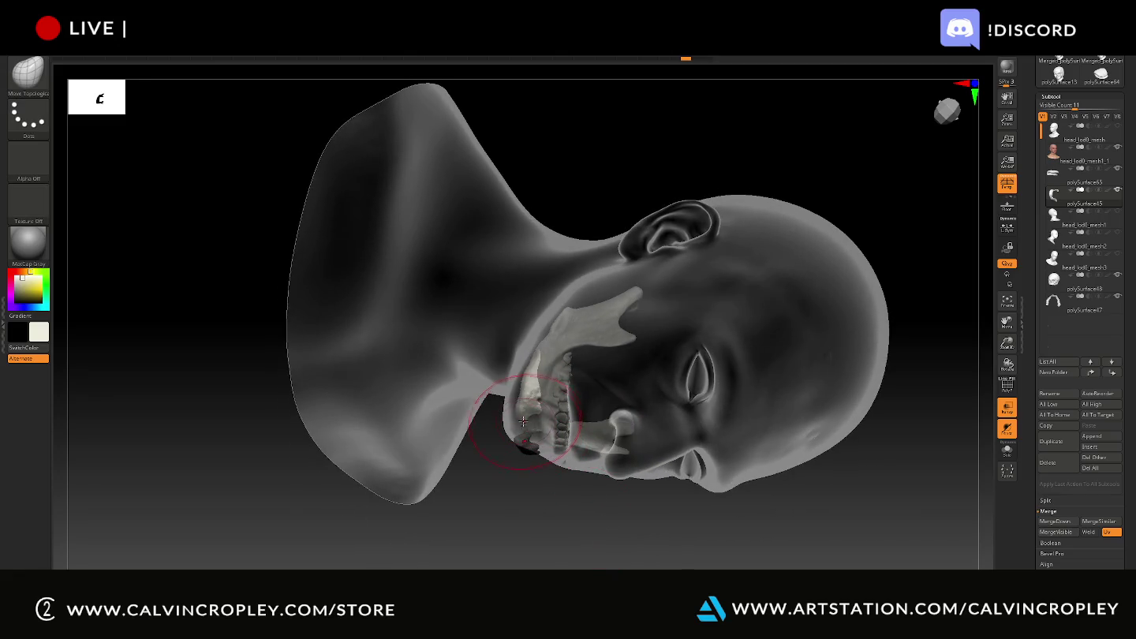
drag(516, 422, 526, 406)
mouse_move(544, 456)
ctrl+mouse_down()
mouse_move(561, 485)
mouse_move(611, 504)
ctrl+mouse_up()
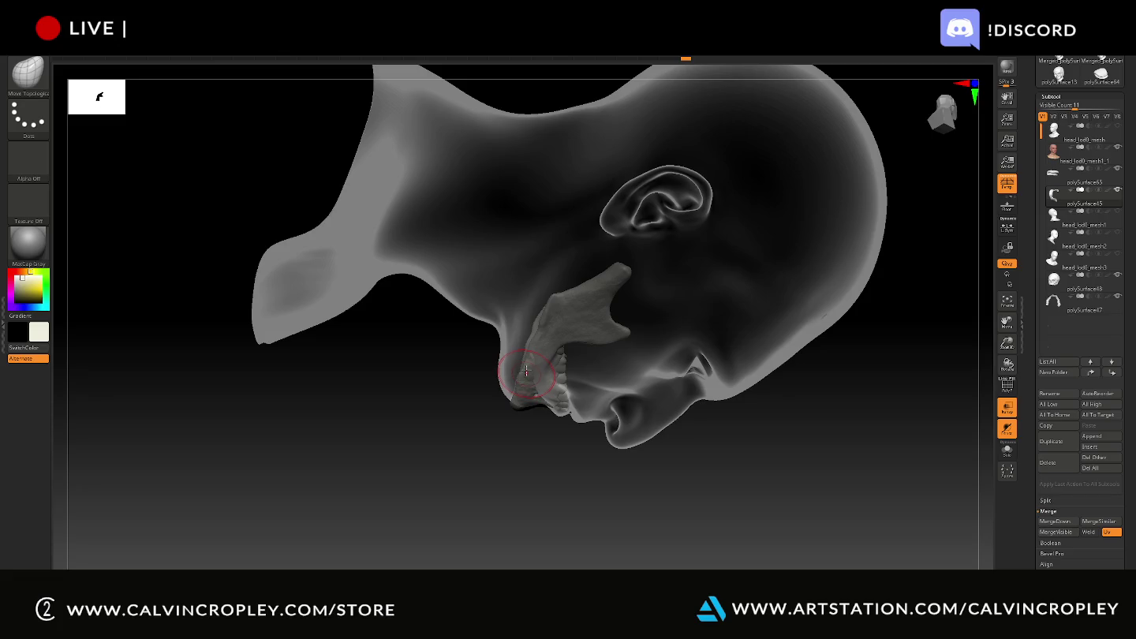
mouse_move(537, 441)
mouse_down()
mouse_move(552, 246)
mouse_move(513, 335)
mouse_up()
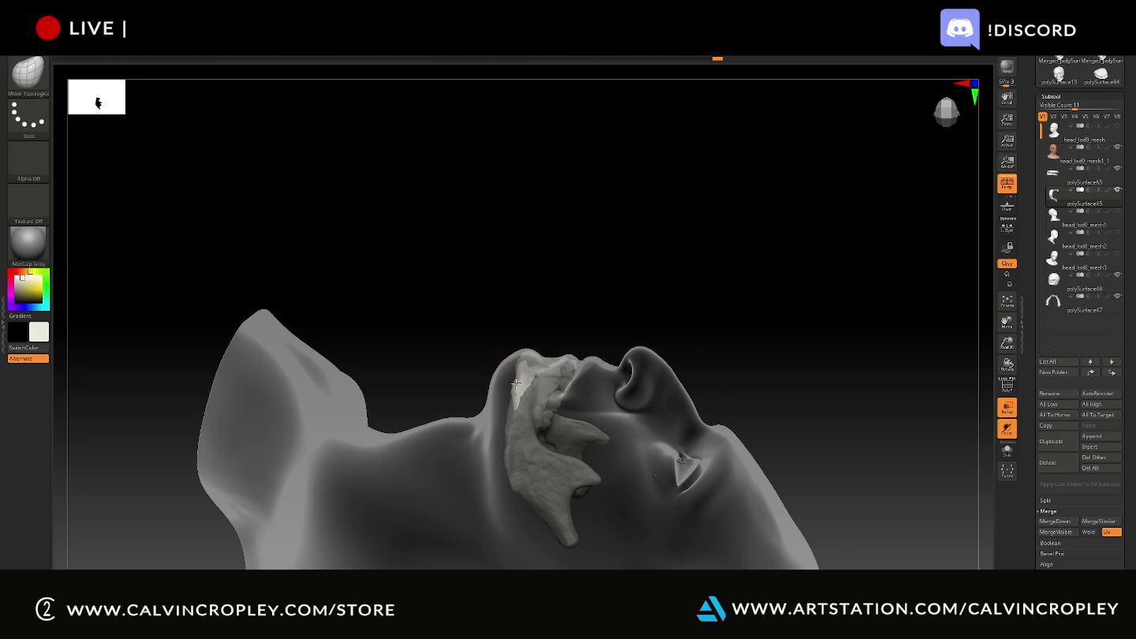
drag(538, 344, 551, 406)
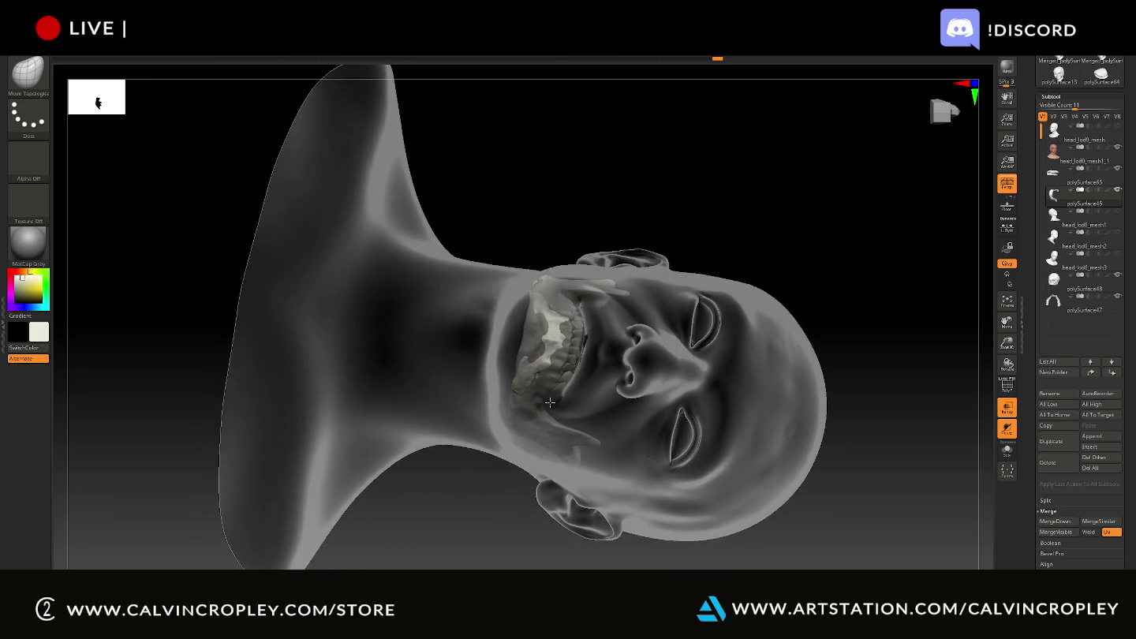
mouse_move(550, 406)
mouse_down()
mouse_move(614, 503)
mouse_move(546, 395)
mouse_up()
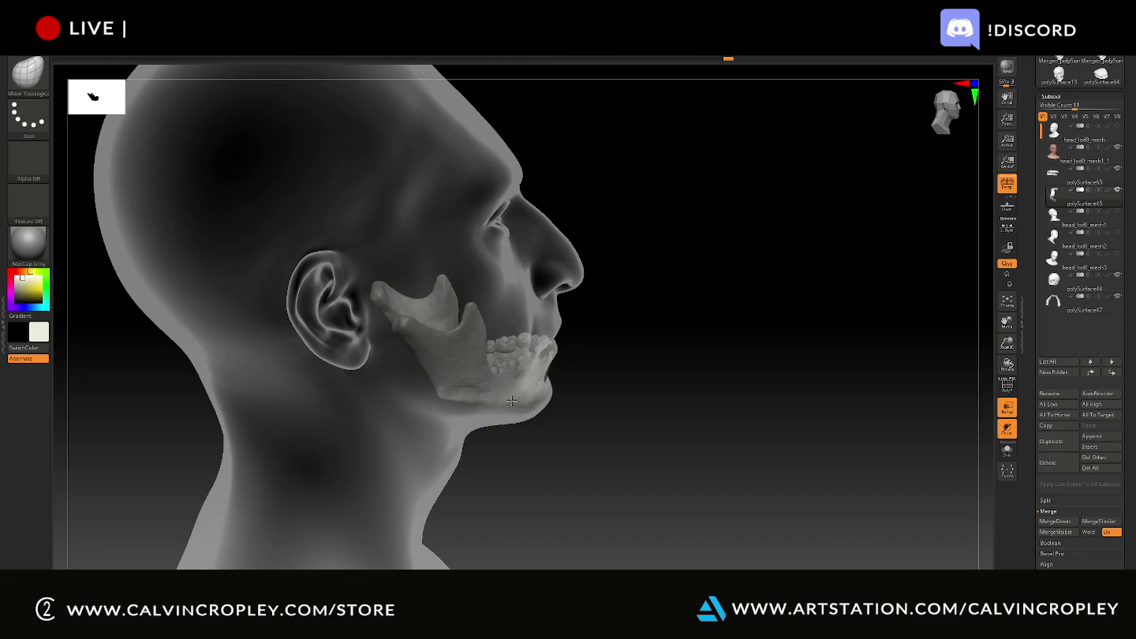
- Orbit around the translucent head to inspect the jaw fit from front, profile and below
drag(619, 380, 601, 386)
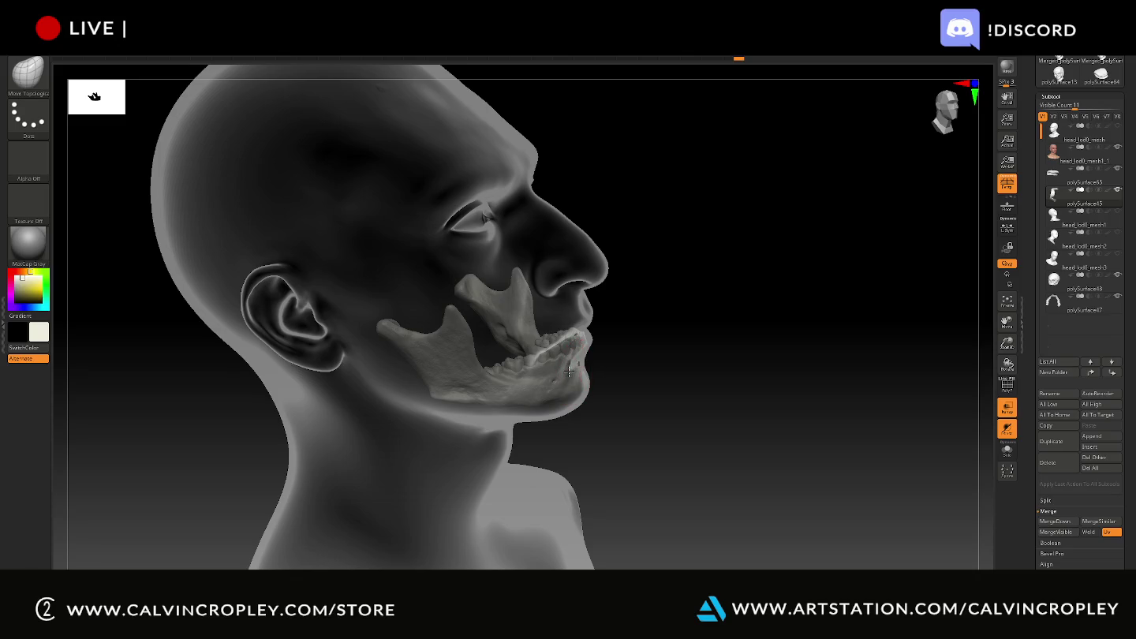
drag(615, 379, 623, 380)
right_drag(602, 372, 640, 382)
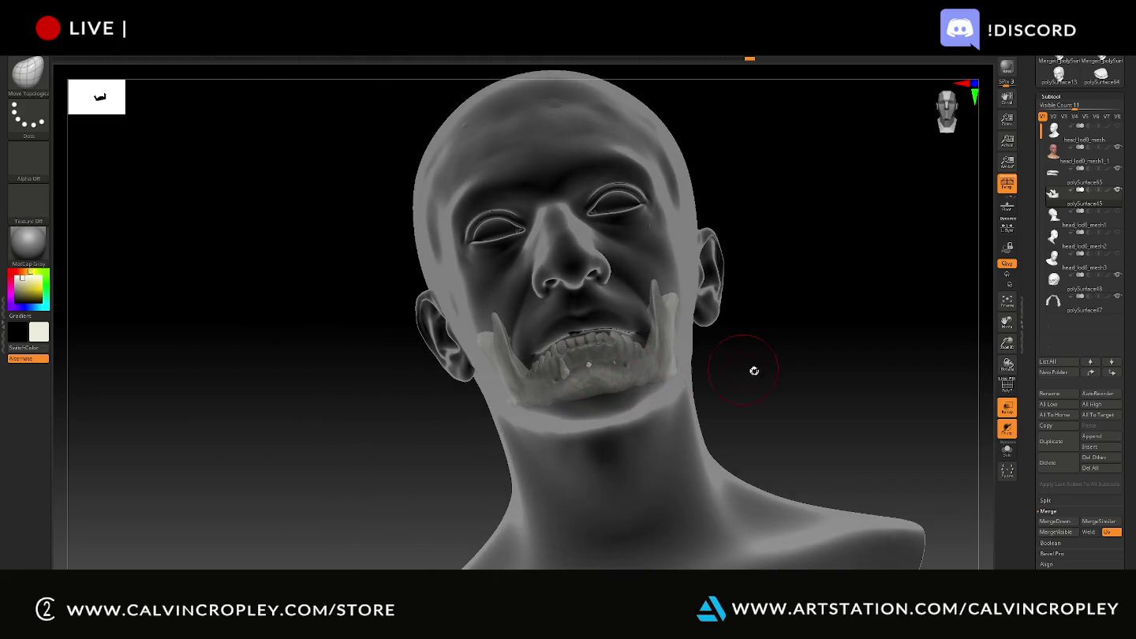
right_drag(748, 370, 611, 362)
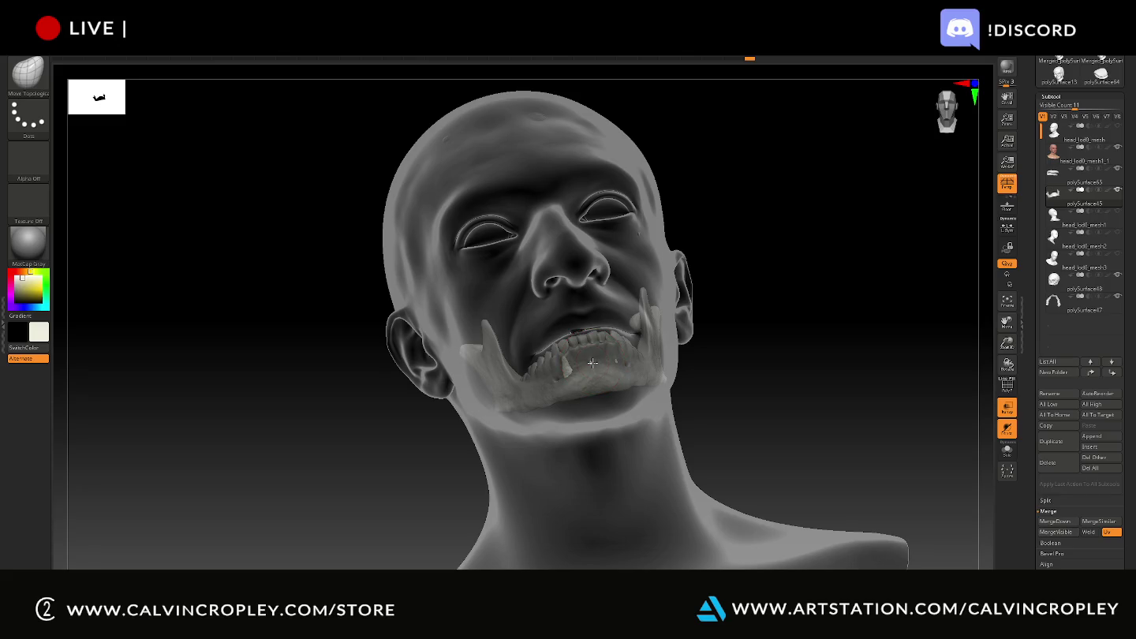
right_drag(814, 373, 655, 359)
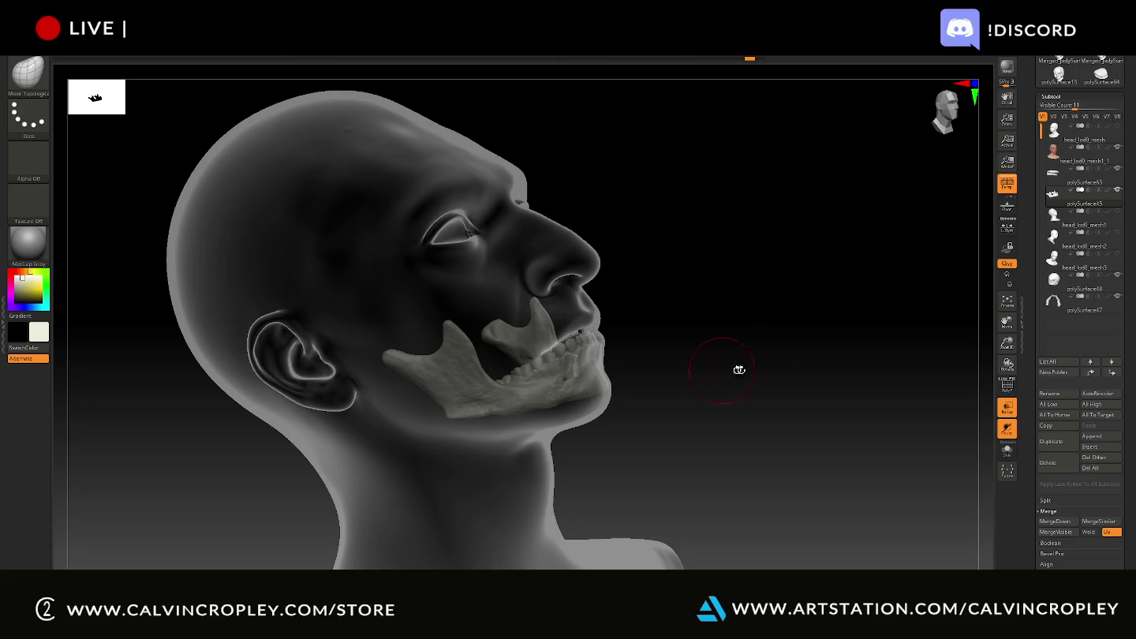
right_drag(733, 347, 596, 362)
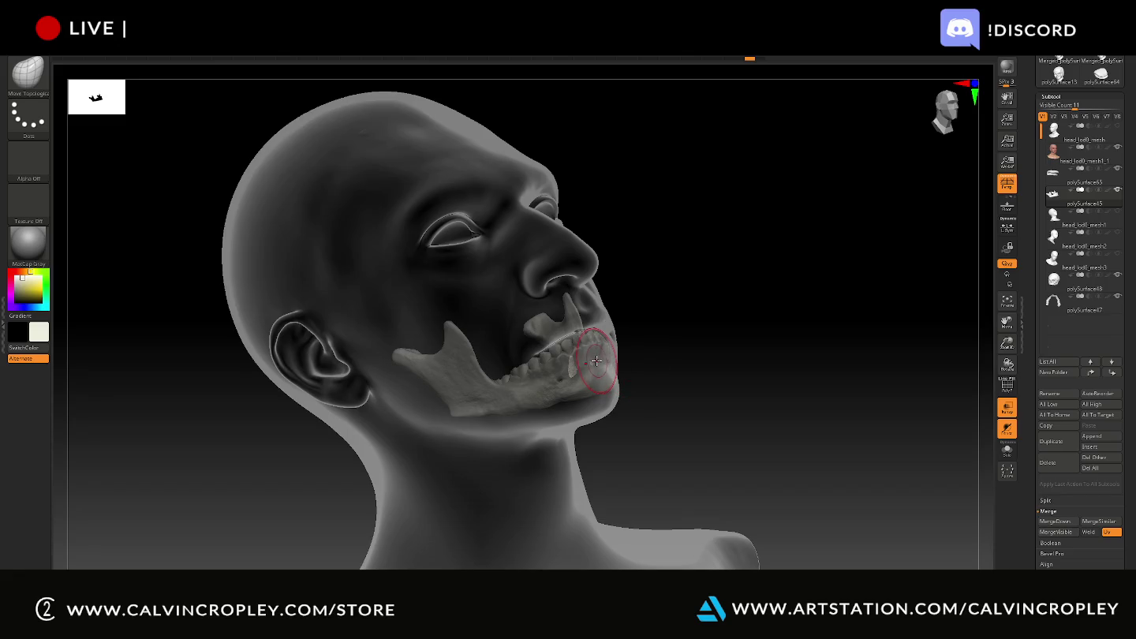
mouse_move(669, 347)
mouse_down()
mouse_move(699, 345)
mouse_move(598, 367)
mouse_up()
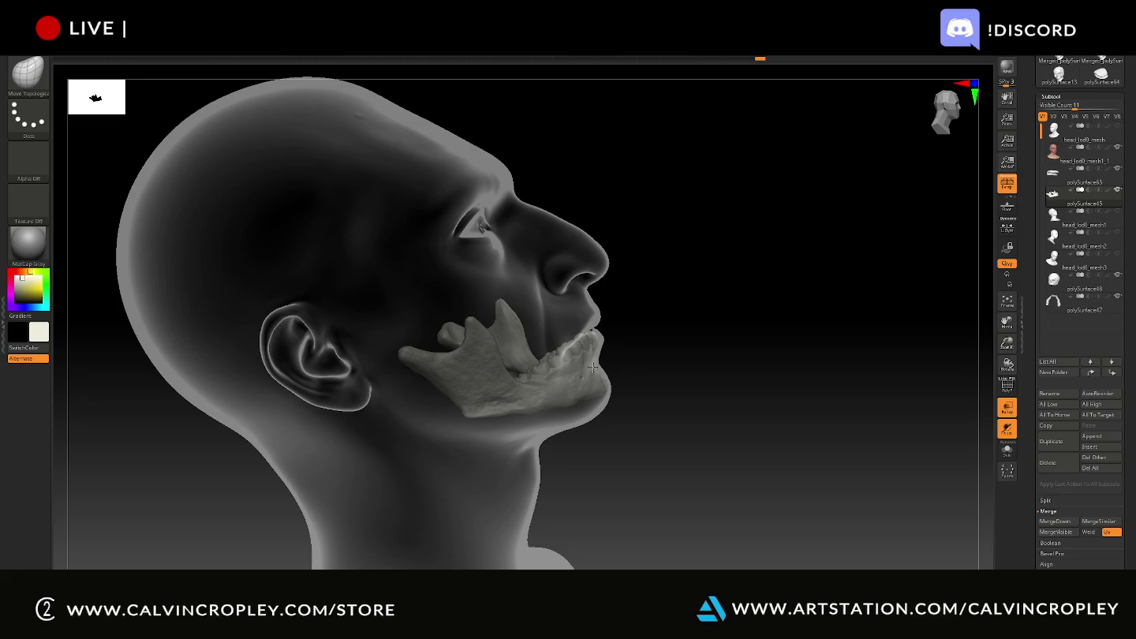
mouse_move(644, 355)
mouse_down()
mouse_move(607, 369)
mouse_move(671, 319)
mouse_up()
drag(768, 320, 770, 331)
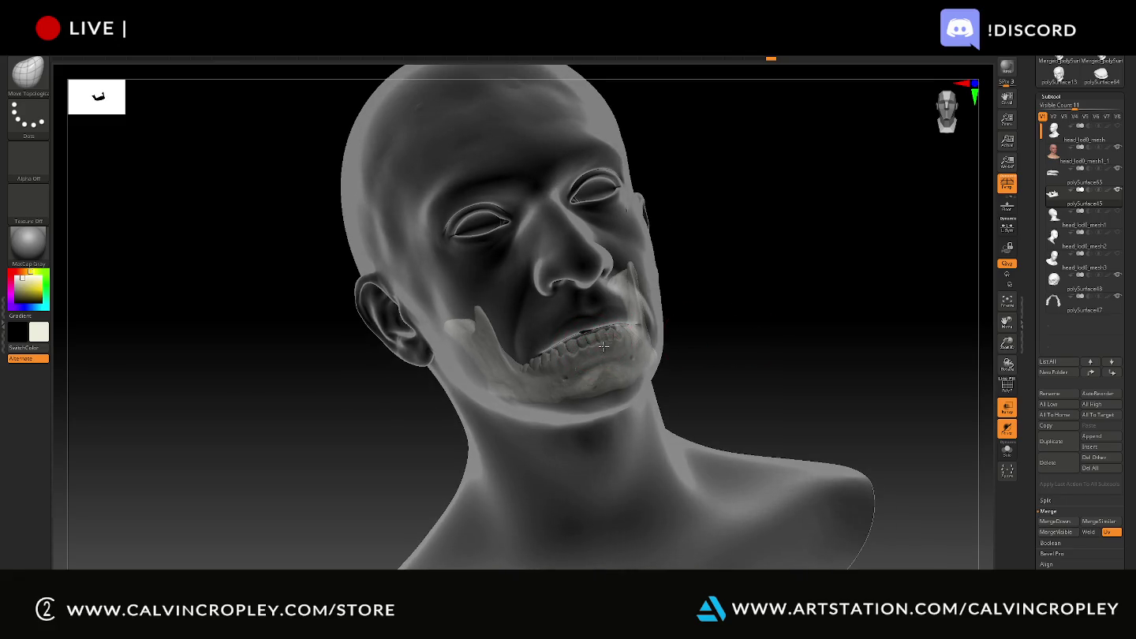
drag(758, 314, 776, 334)
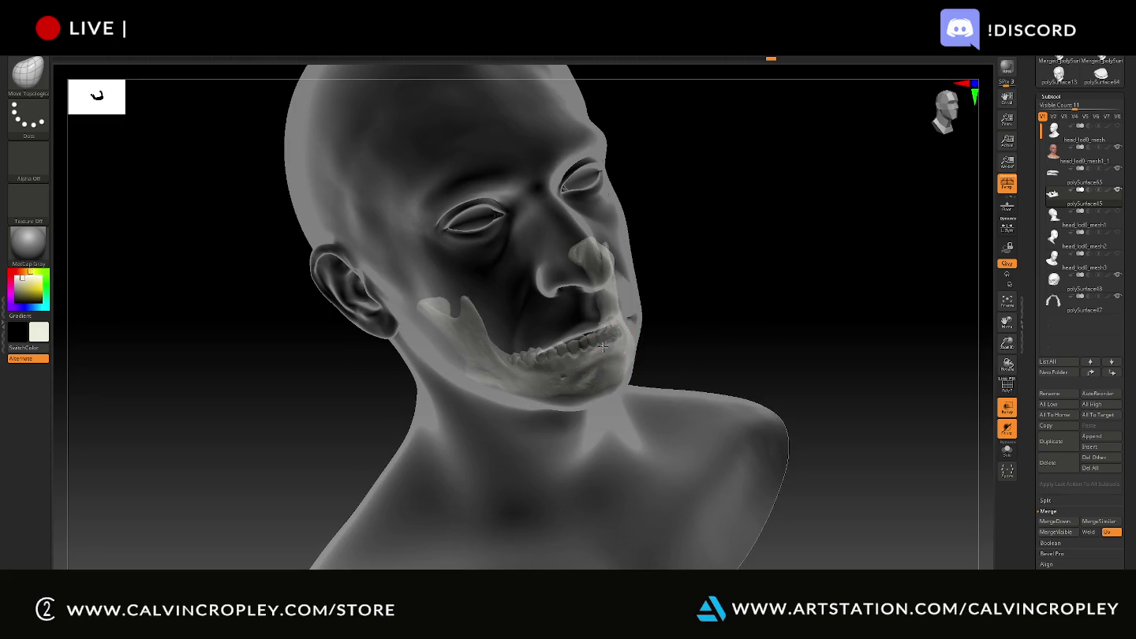
drag(713, 314, 715, 308)
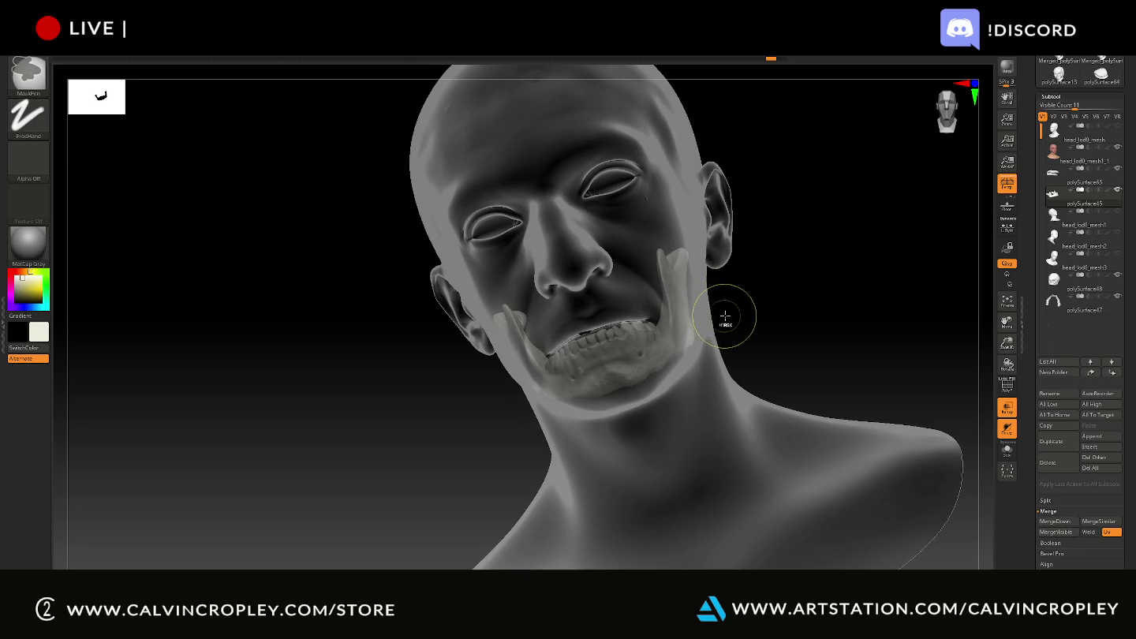
mouse_move(758, 320)
mouse_down()
mouse_move(792, 317)
mouse_move(738, 321)
mouse_up()
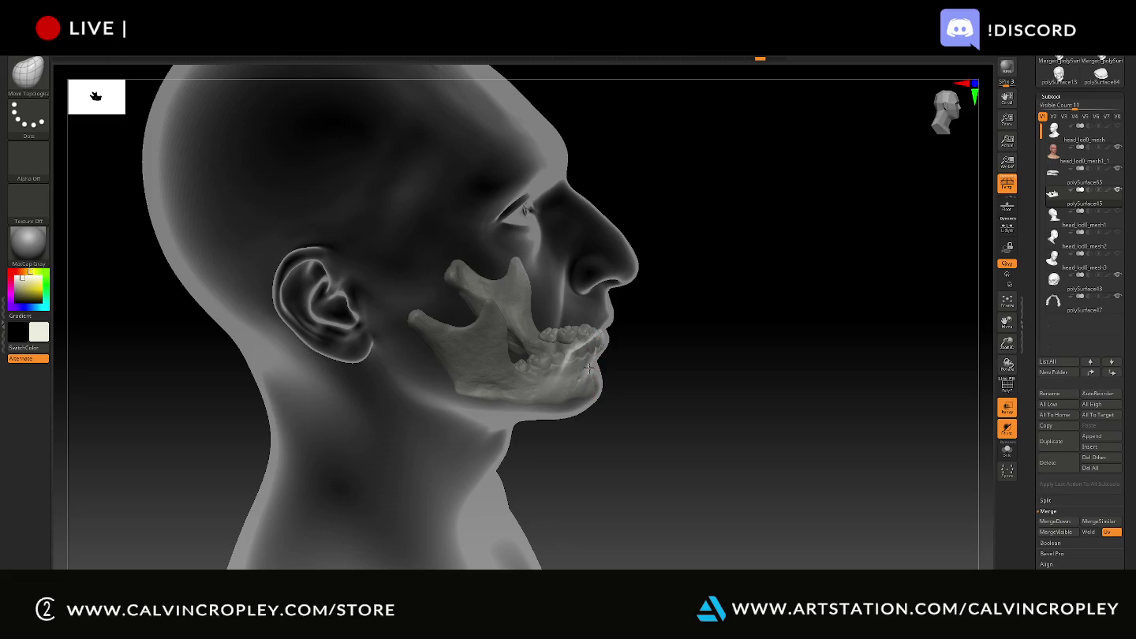
mouse_move(663, 351)
mouse_down()
mouse_move(662, 340)
mouse_move(631, 355)
mouse_up()
drag(689, 332, 679, 344)
- Zoom into the jaw and push the lower front and side teeth inward behind the lips
scroll(675, 342, up, 4)
scroll(670, 348, up, 3)
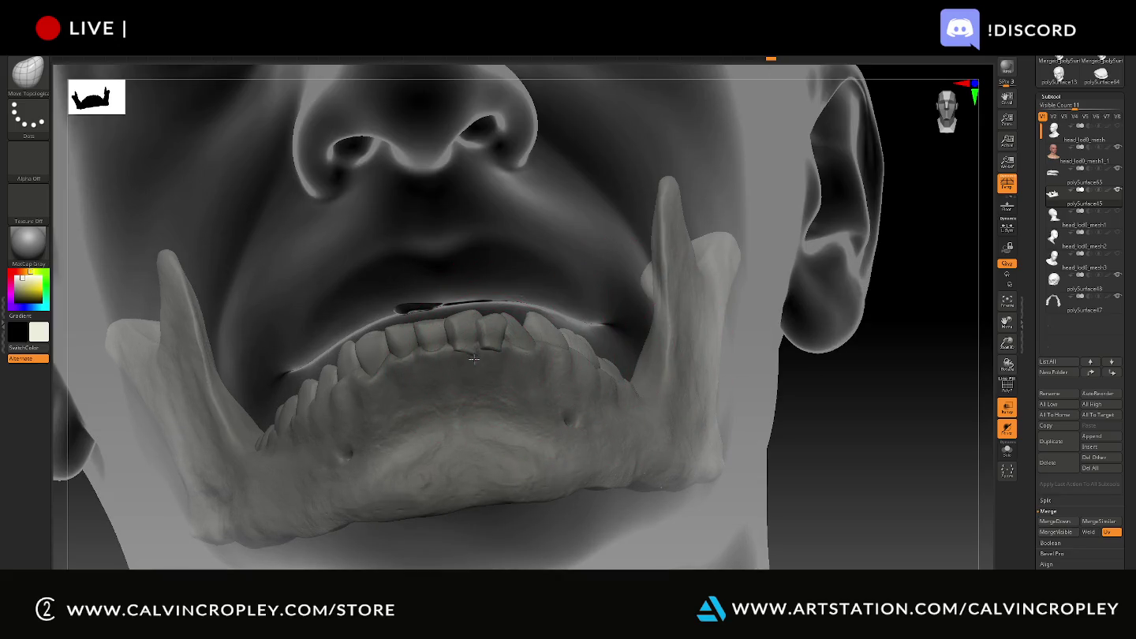
mouse_move(892, 424)
mouse_down()
mouse_move(464, 343)
mouse_move(453, 356)
mouse_move(478, 359)
mouse_up()
drag(332, 398, 465, 357)
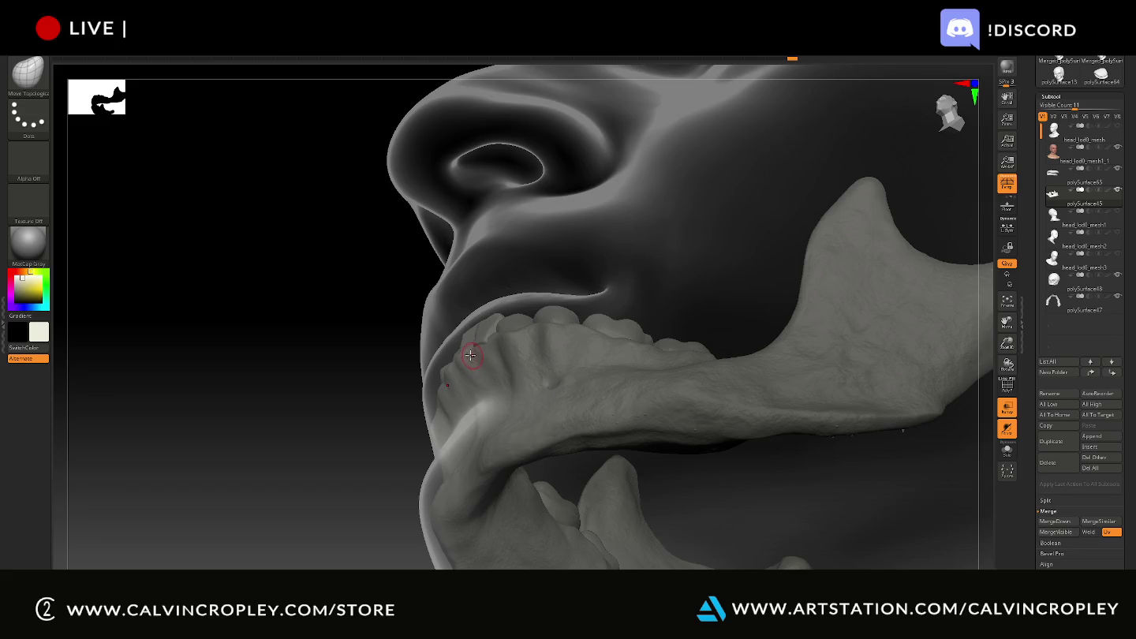
drag(470, 357, 468, 359)
drag(357, 380, 482, 344)
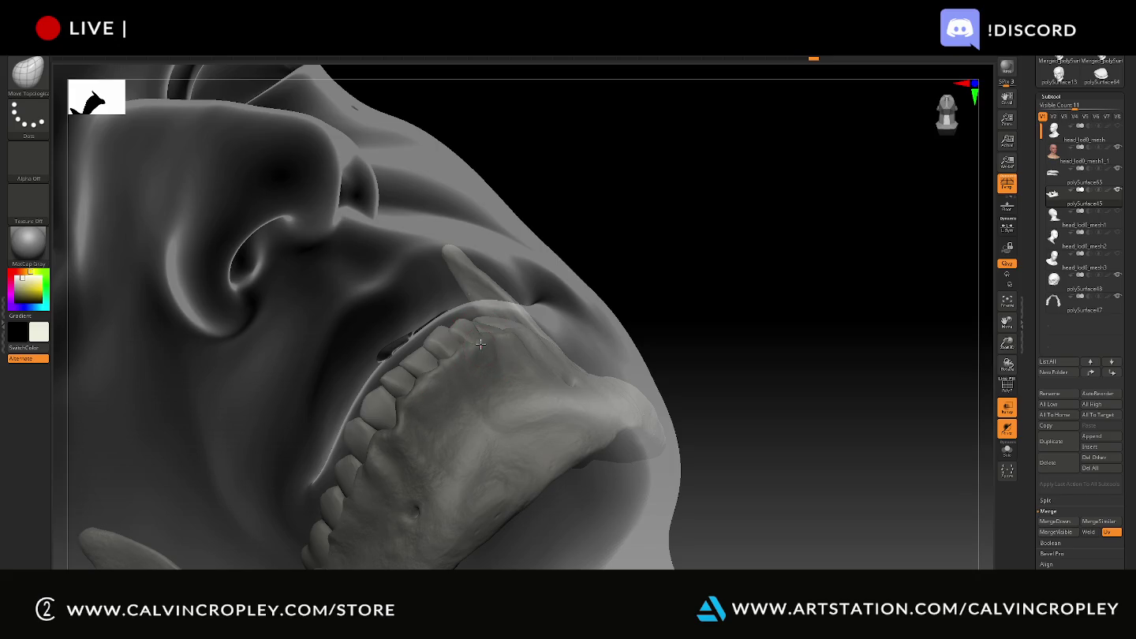
mouse_move(667, 265)
mouse_down()
mouse_move(680, 296)
mouse_move(684, 269)
mouse_move(583, 303)
mouse_up()
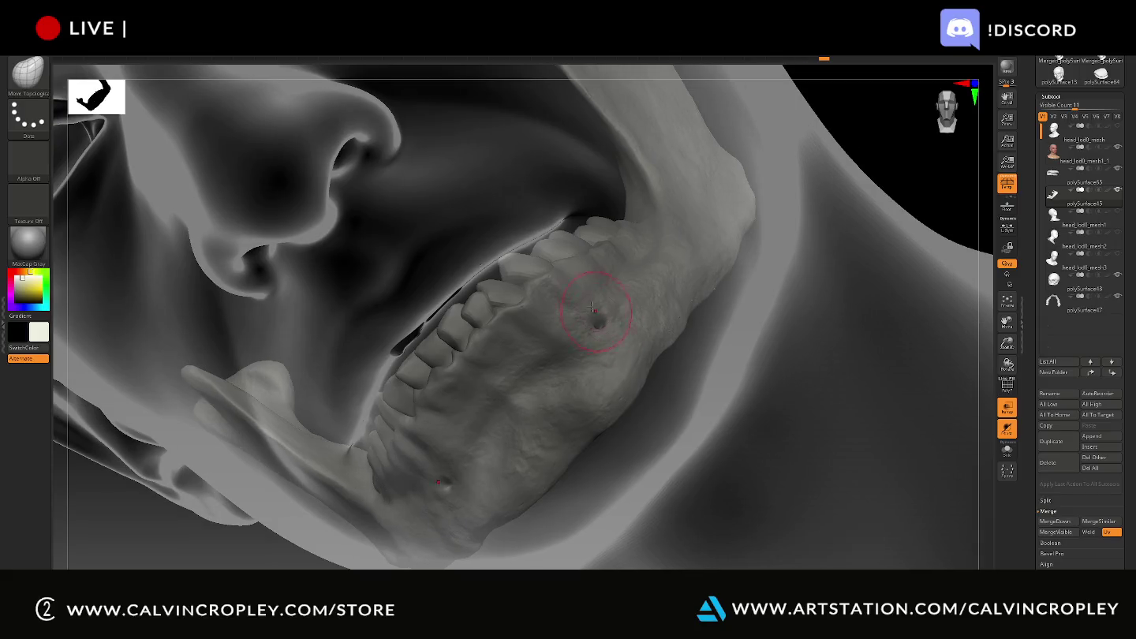
drag(552, 266, 558, 269)
drag(592, 253, 551, 278)
click(520, 301)
- Orbit the whole head to confirm the teeth sit behind the lips from front and profile
drag(944, 159, 919, 162)
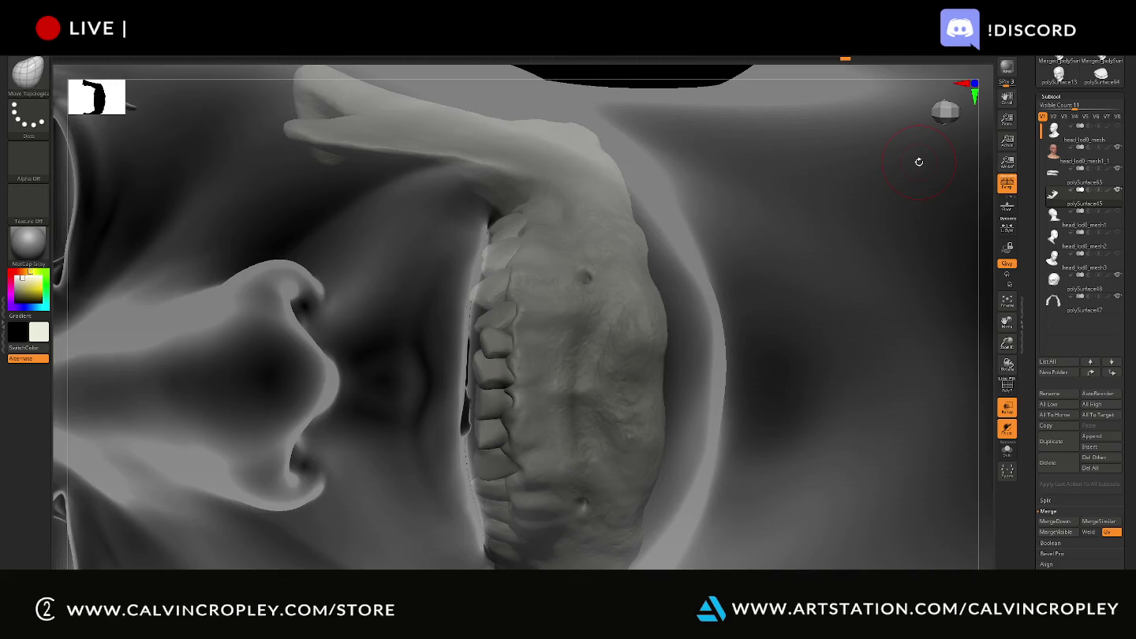
shift+drag(796, 224, 796, 231)
mouse_move(703, 109)
mouse_down()
mouse_move(812, 304)
mouse_move(806, 249)
mouse_up()
mouse_move(829, 303)
mouse_down()
mouse_move(867, 401)
mouse_move(706, 380)
mouse_up()
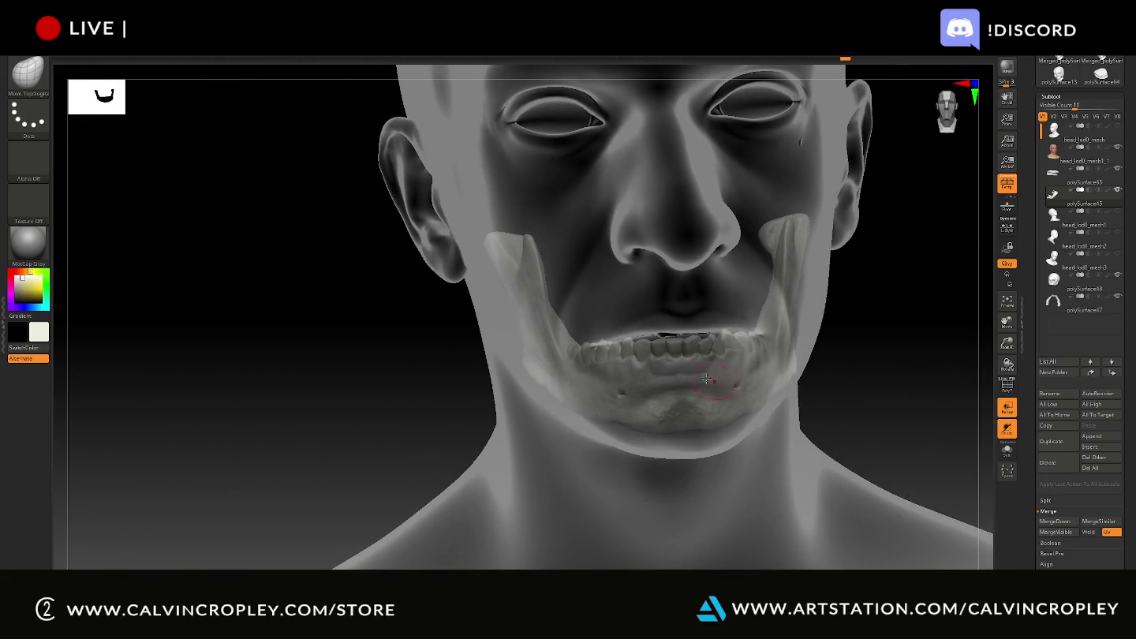
- Smooth around the lower front teeth, check under the chin, and hide the head mesh
key(shift)
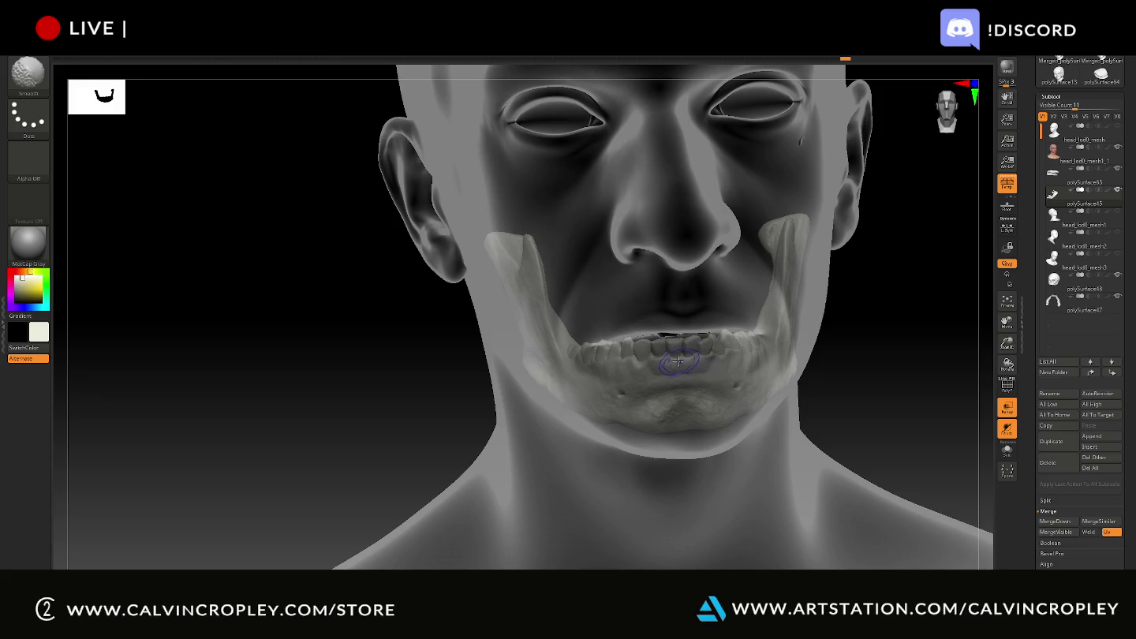
mouse_move(879, 386)
mouse_down()
mouse_move(855, 315)
mouse_move(868, 387)
mouse_move(880, 381)
mouse_up()
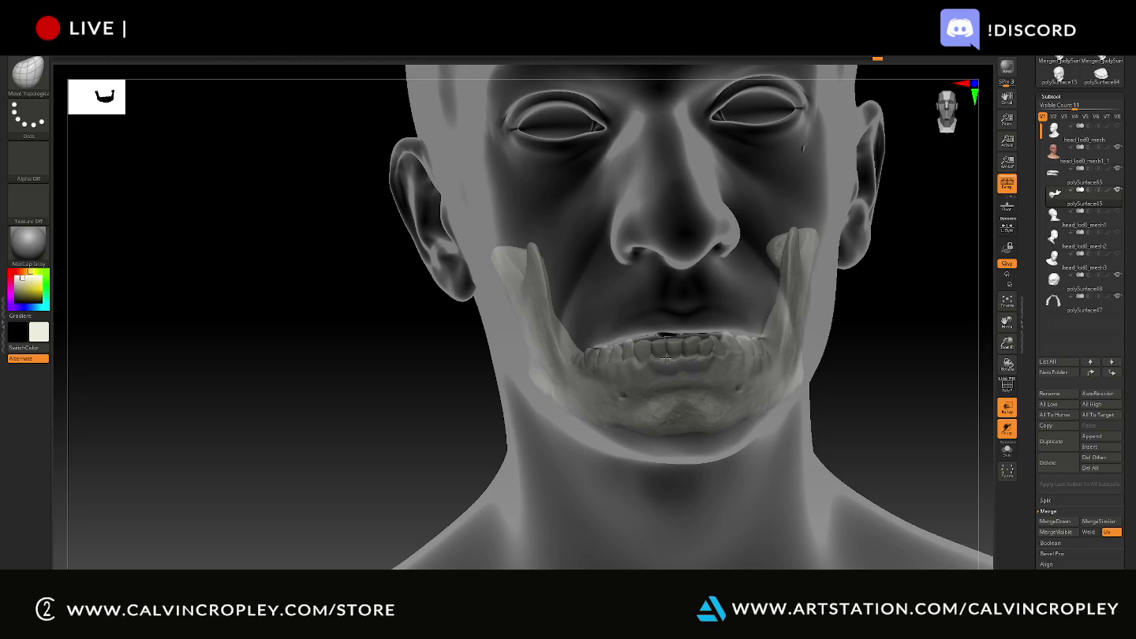
mouse_move(863, 382)
mouse_down()
mouse_move(828, 383)
mouse_move(883, 374)
mouse_move(892, 386)
mouse_move(827, 363)
mouse_move(817, 399)
mouse_move(862, 380)
mouse_move(888, 344)
mouse_move(869, 294)
mouse_up()
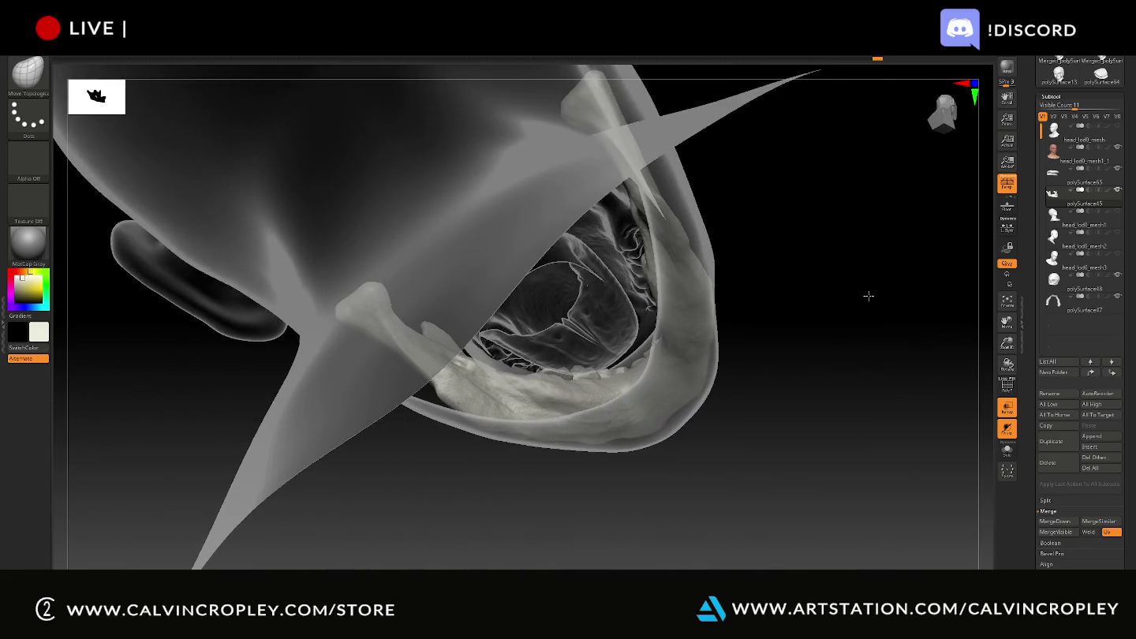
click(1117, 146)
- Turn off Transp and hide polySurface65 and the skull, leaving the solid jaw to inspect
drag(819, 284, 828, 320)
click(1006, 407)
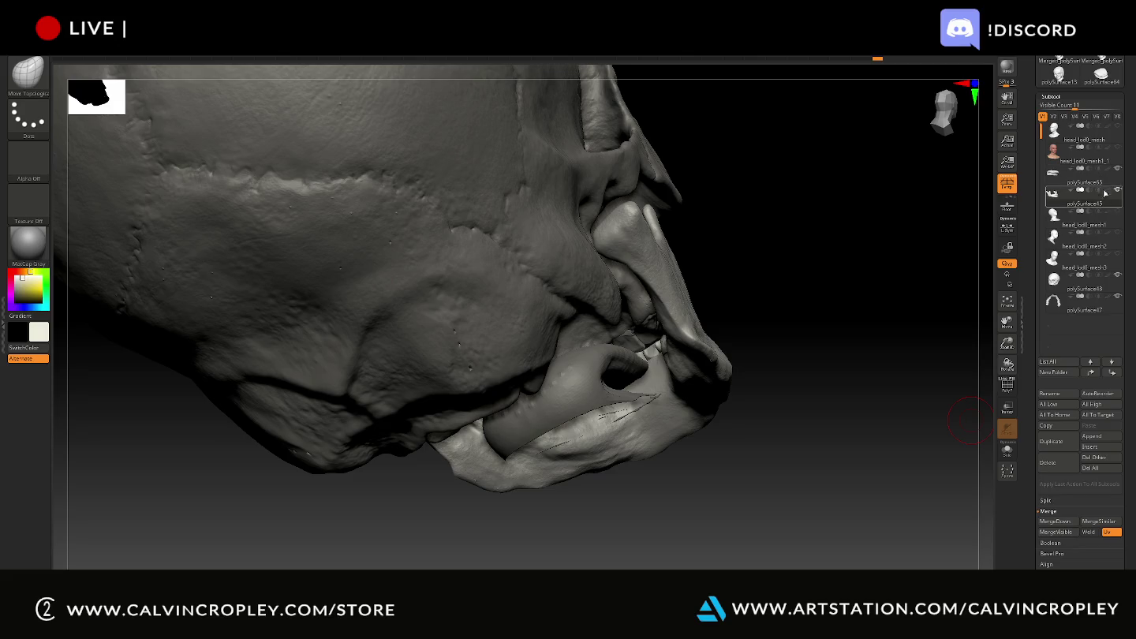
mouse_move(1085, 183)
click(1118, 169)
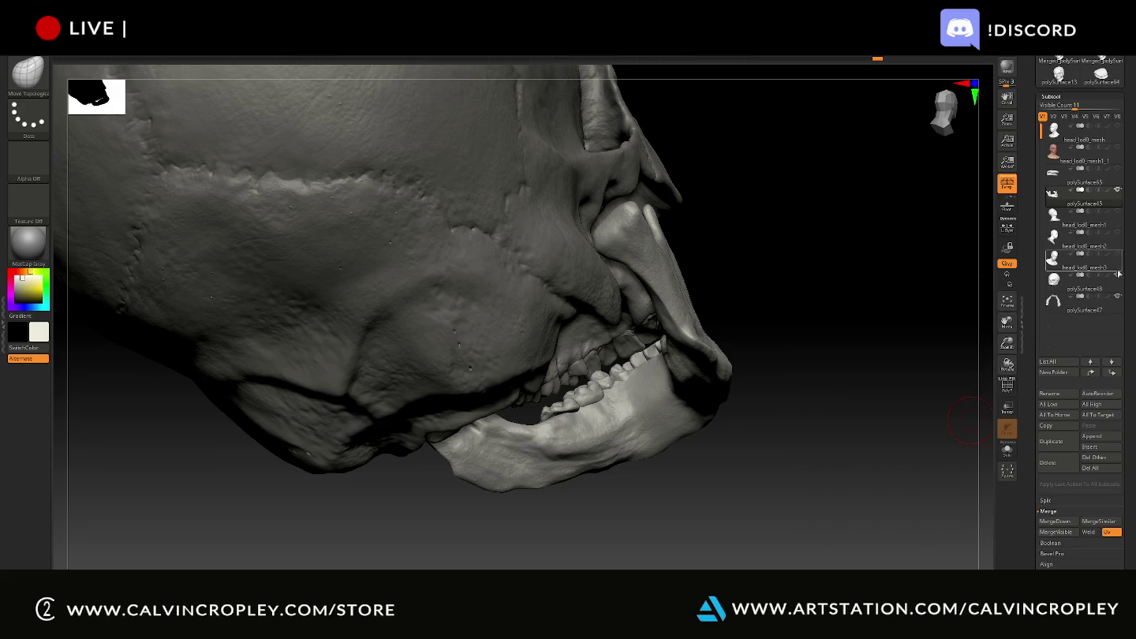
click(1117, 275)
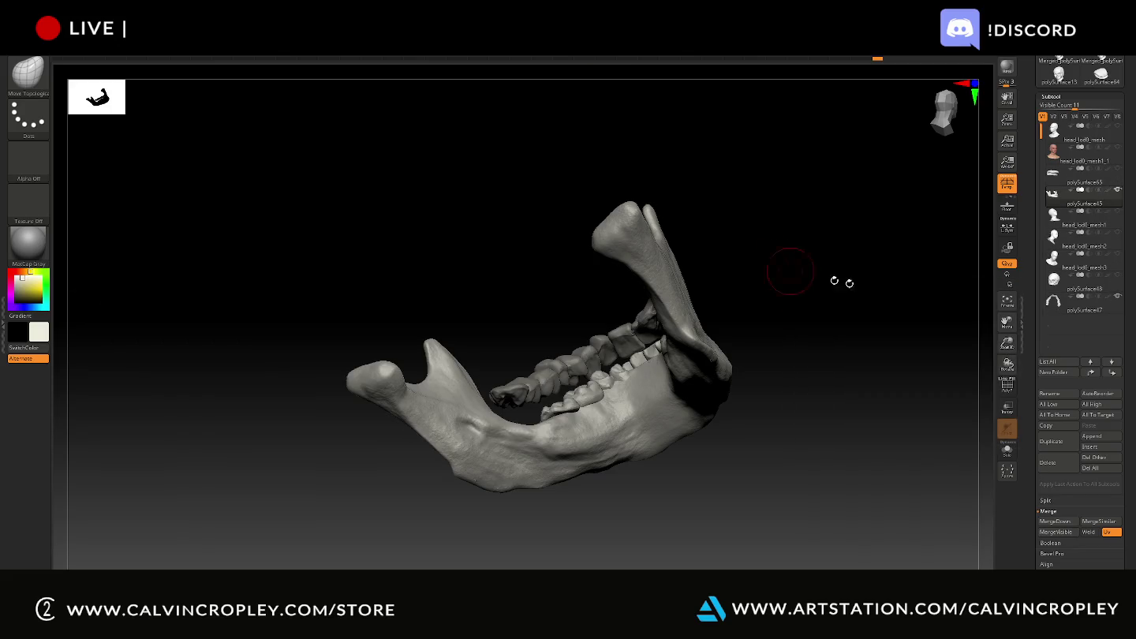
drag(793, 322, 811, 350)
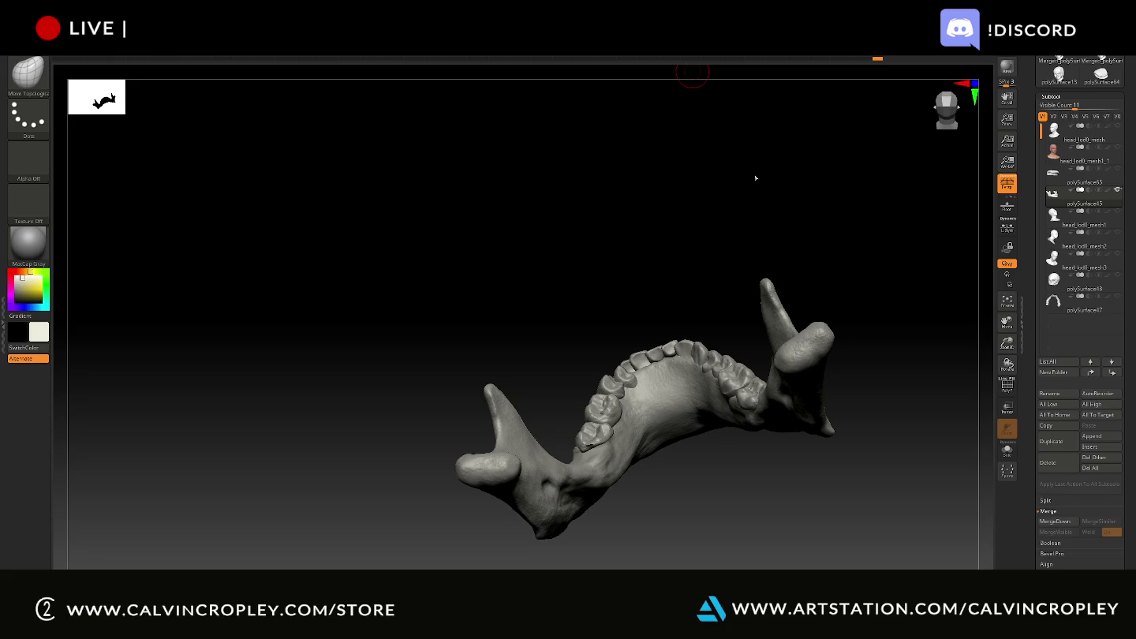
mouse_move(629, 299)
mouse_down()
mouse_move(624, 269)
mouse_move(600, 418)
mouse_move(582, 409)
mouse_up()
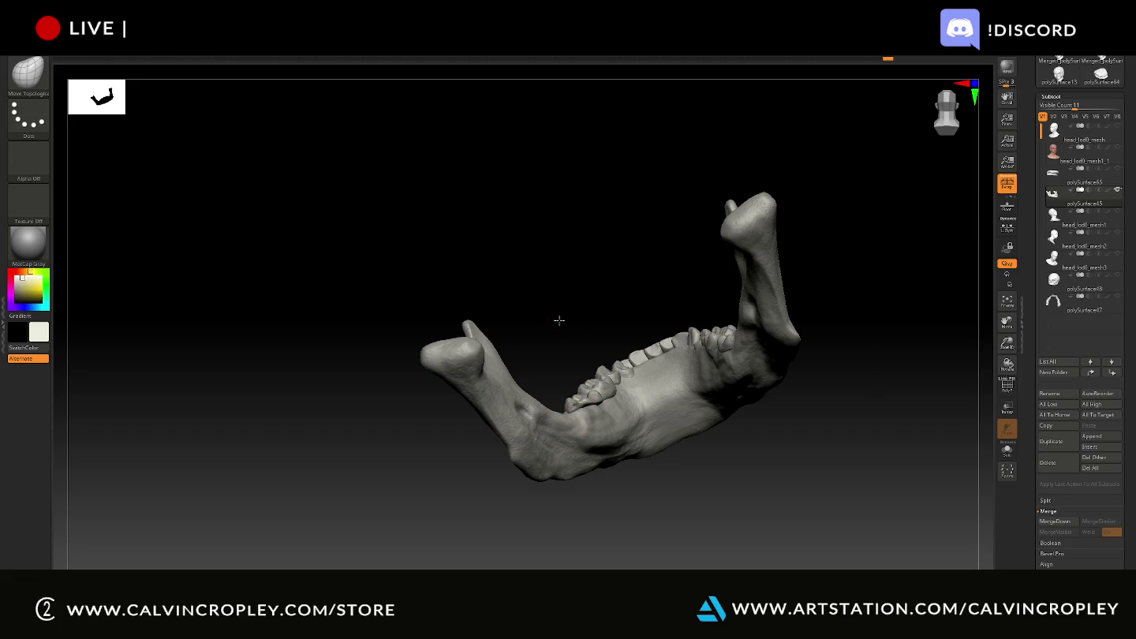
drag(558, 319, 560, 325)
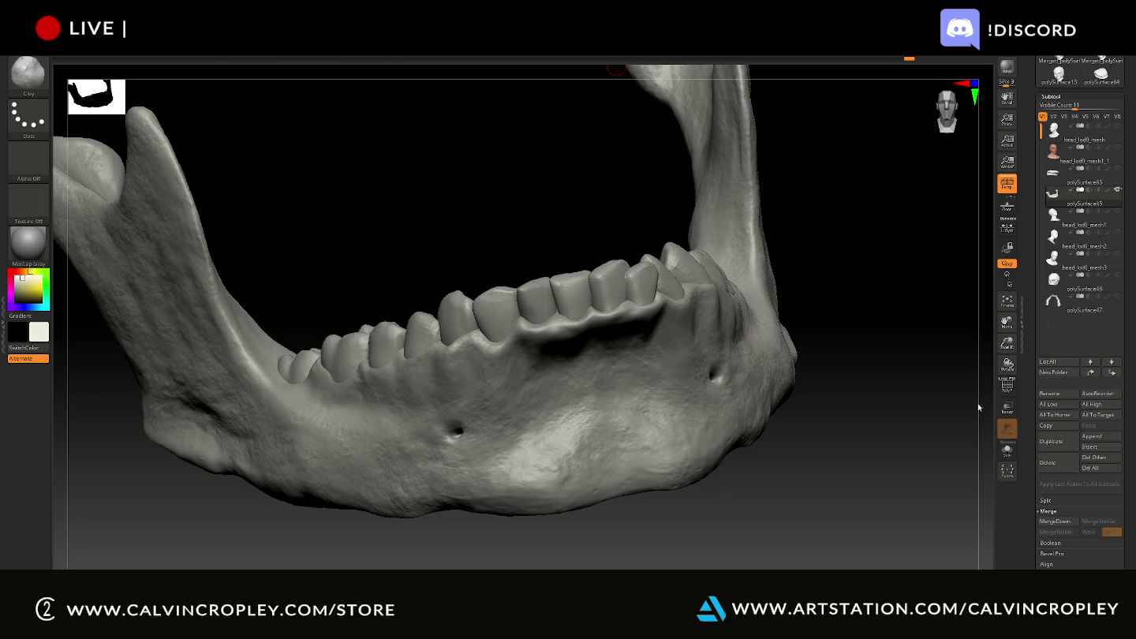
- Orbit the jaw to inspect its dental arch from underneath and open the Brush palette
drag(876, 302, 608, 323)
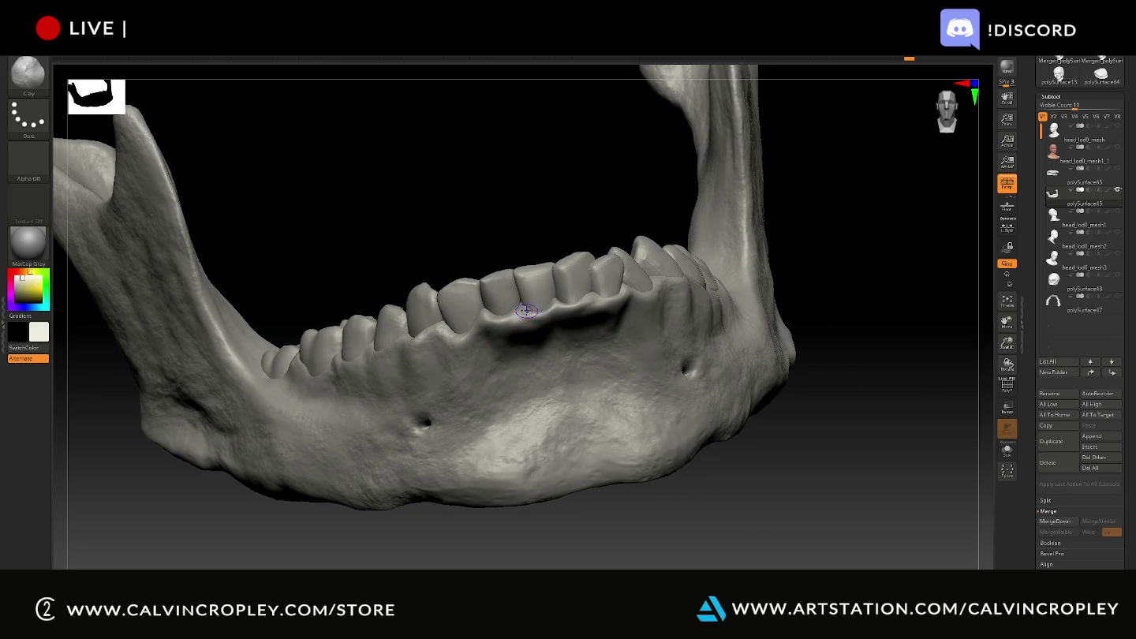
mouse_move(919, 484)
mouse_down()
mouse_move(841, 348)
mouse_move(875, 370)
mouse_move(873, 428)
mouse_move(892, 469)
mouse_move(963, 472)
mouse_move(965, 383)
mouse_up()
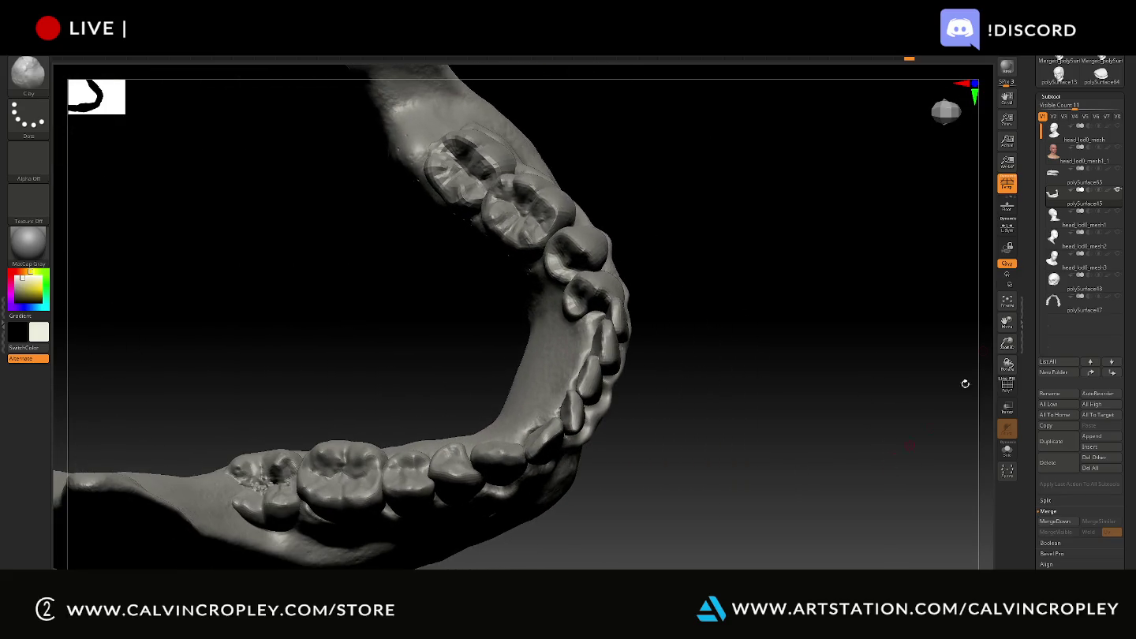
mouse_move(769, 348)
mouse_down()
mouse_move(769, 365)
mouse_move(639, 382)
mouse_up()
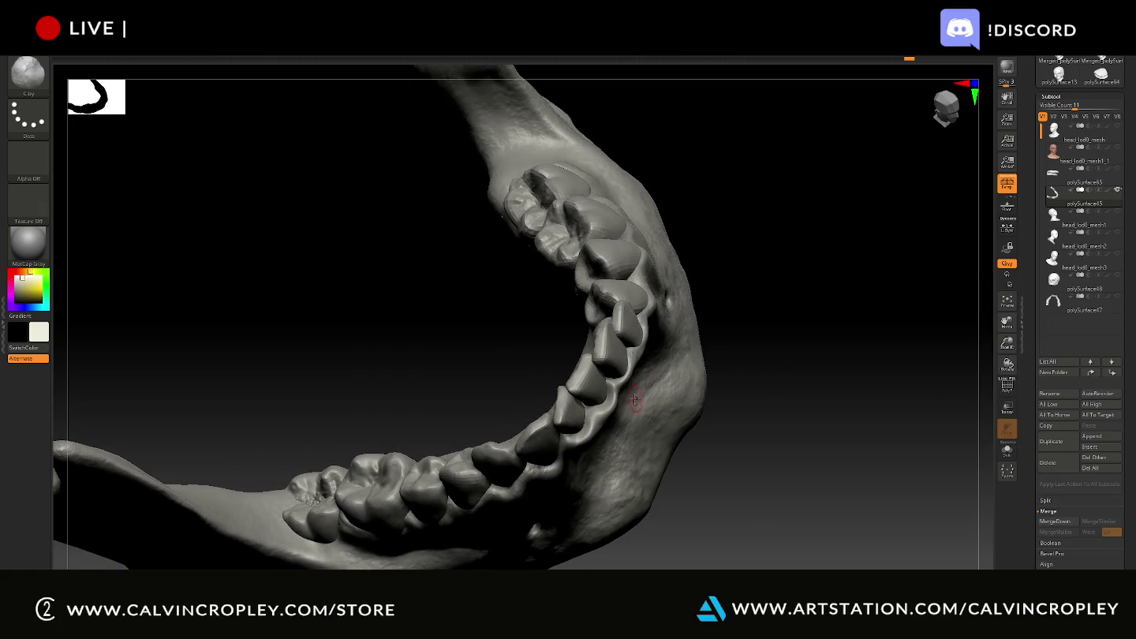
click(36, 94)
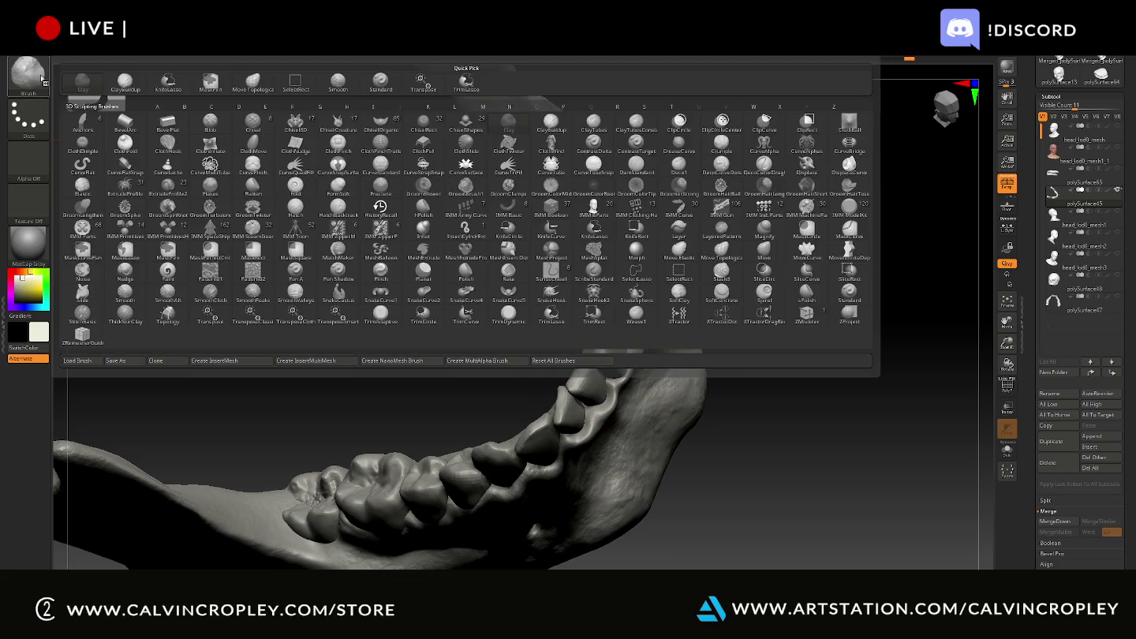
- Select Move Topological and nudge the gum beside the teeth, inspecting the jaw from several angles
click(269, 83)
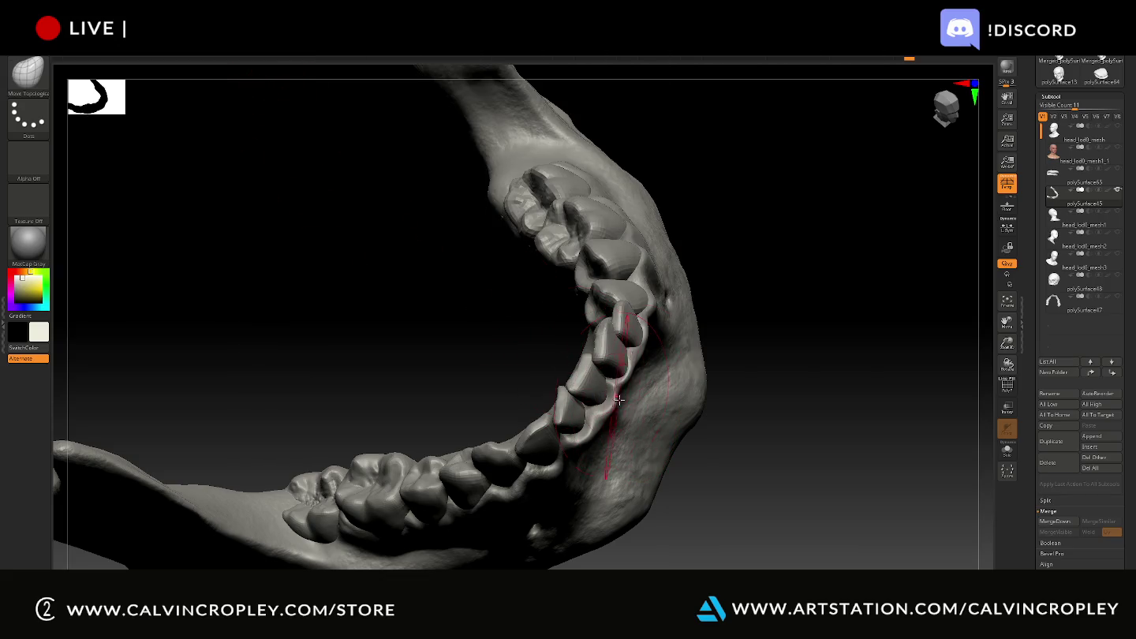
mouse_move(748, 430)
mouse_down()
mouse_move(740, 406)
mouse_move(715, 393)
mouse_move(623, 402)
mouse_up()
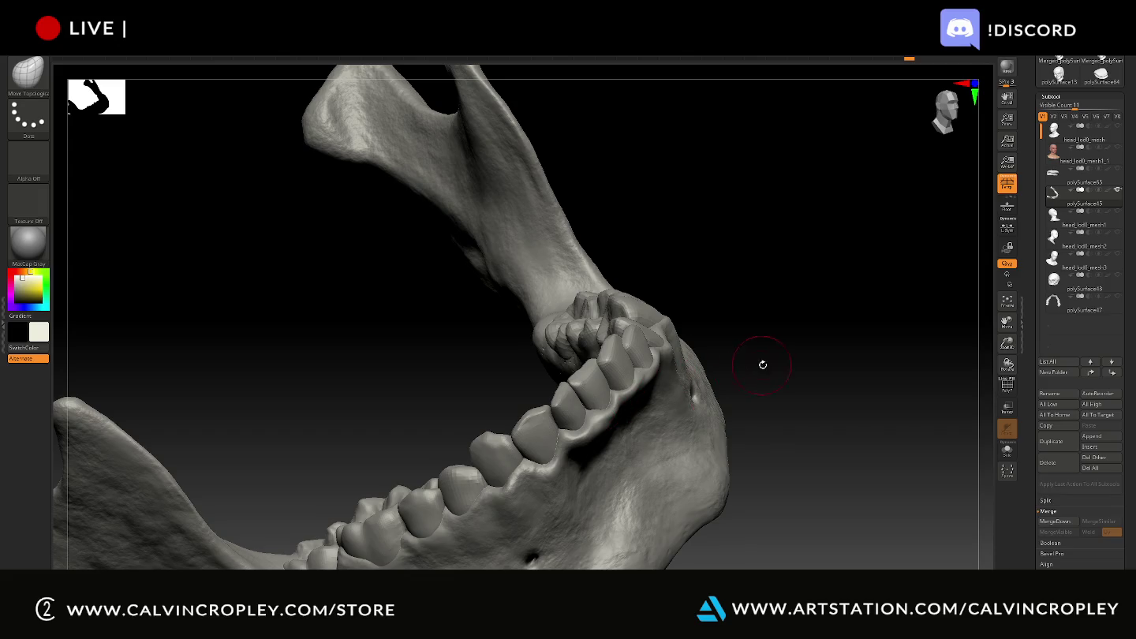
drag(762, 364, 687, 385)
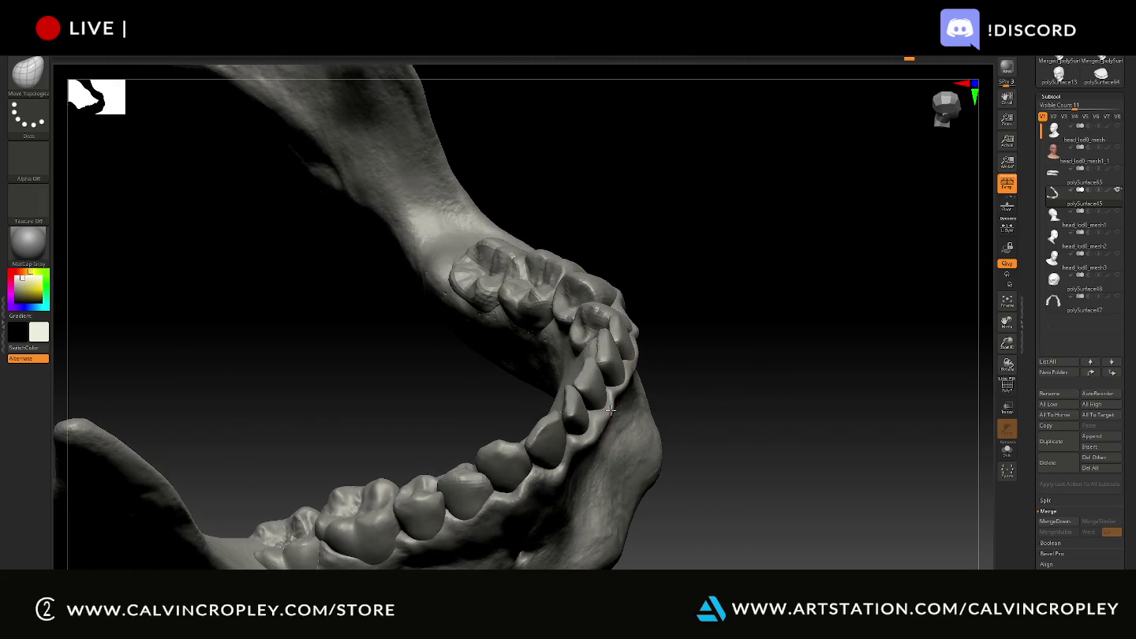
drag(608, 409, 600, 418)
mouse_move(702, 382)
mouse_down()
mouse_move(735, 383)
mouse_move(730, 406)
mouse_move(684, 400)
mouse_up()
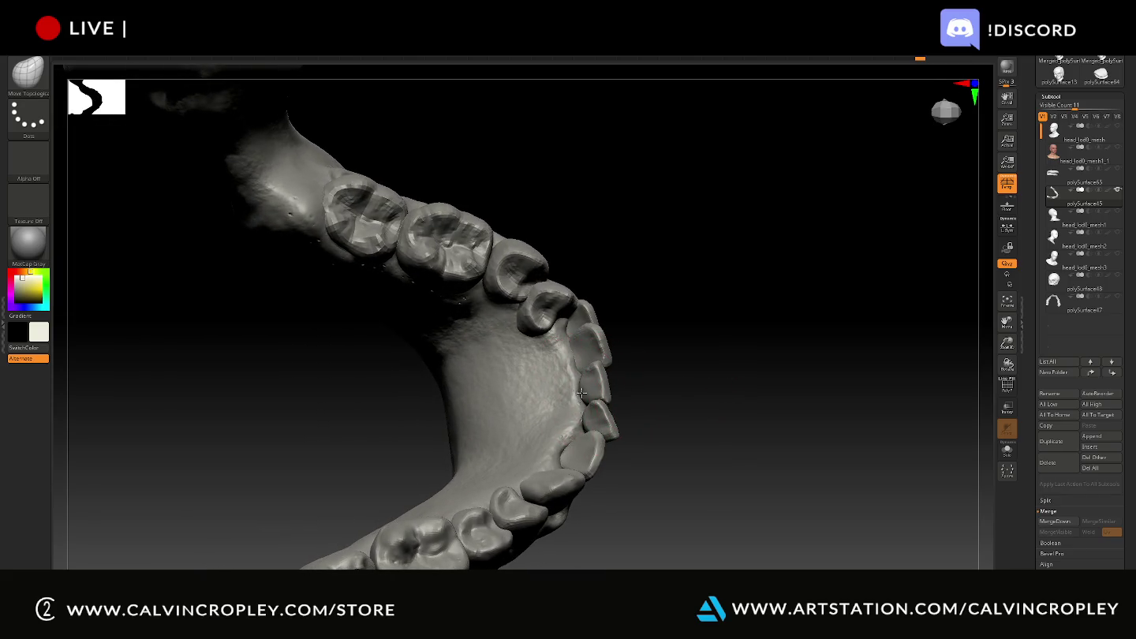
mouse_move(710, 268)
mouse_down()
mouse_move(697, 245)
mouse_move(788, 310)
mouse_up()
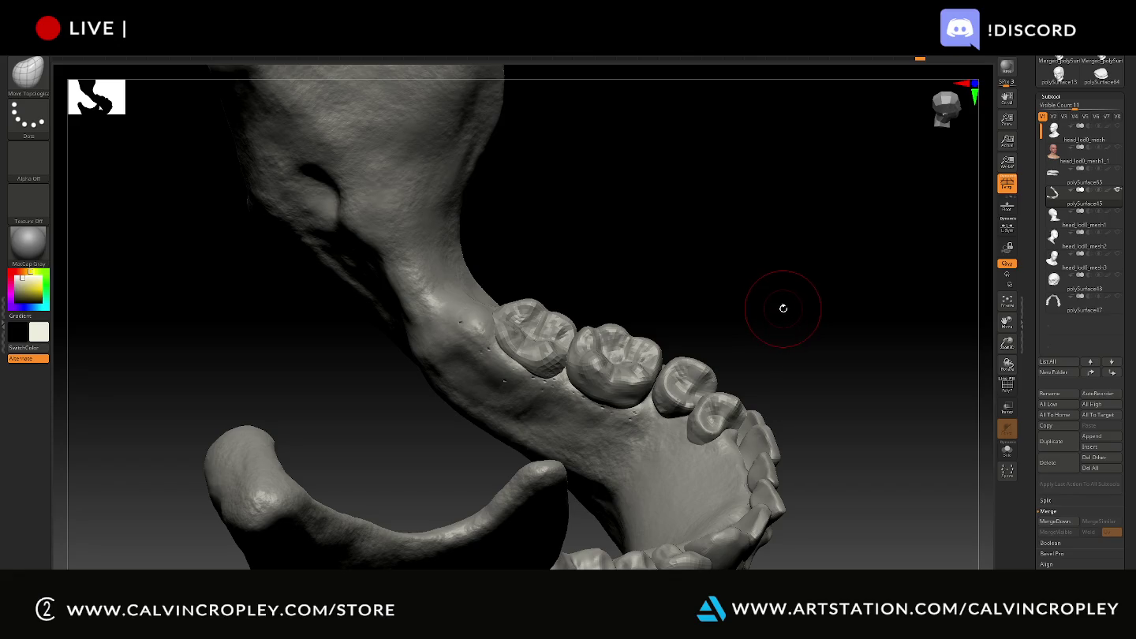
key(shift)
key(ctrl)
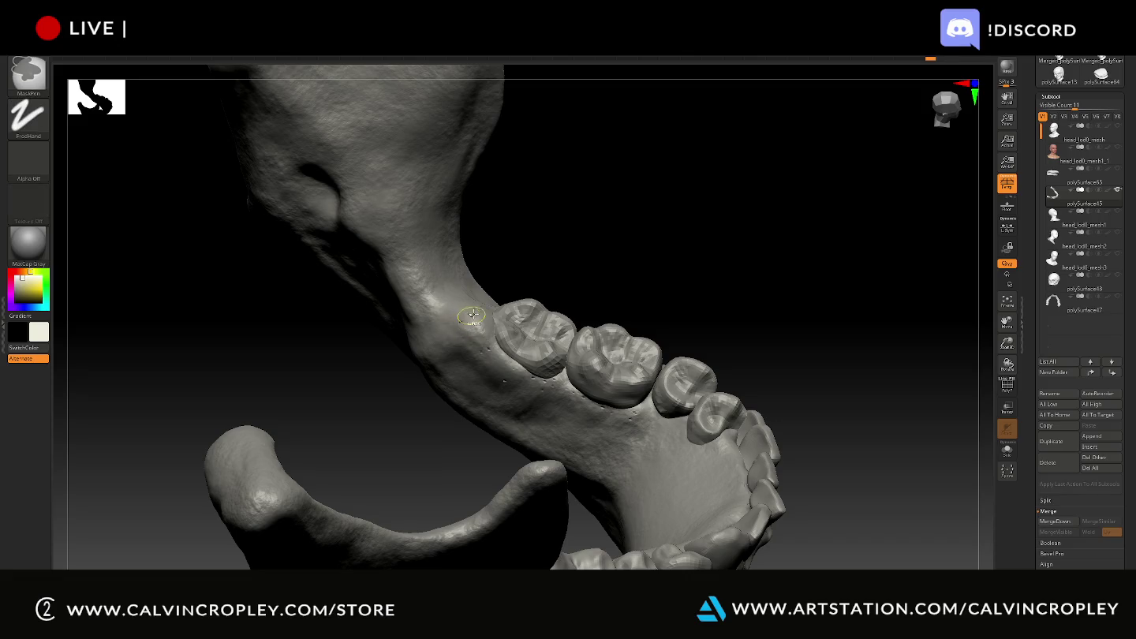
- Smooth the gum below and behind the upper molars with two Smooth-brush strokes
key(shift)
shift+drag(489, 350, 541, 385)
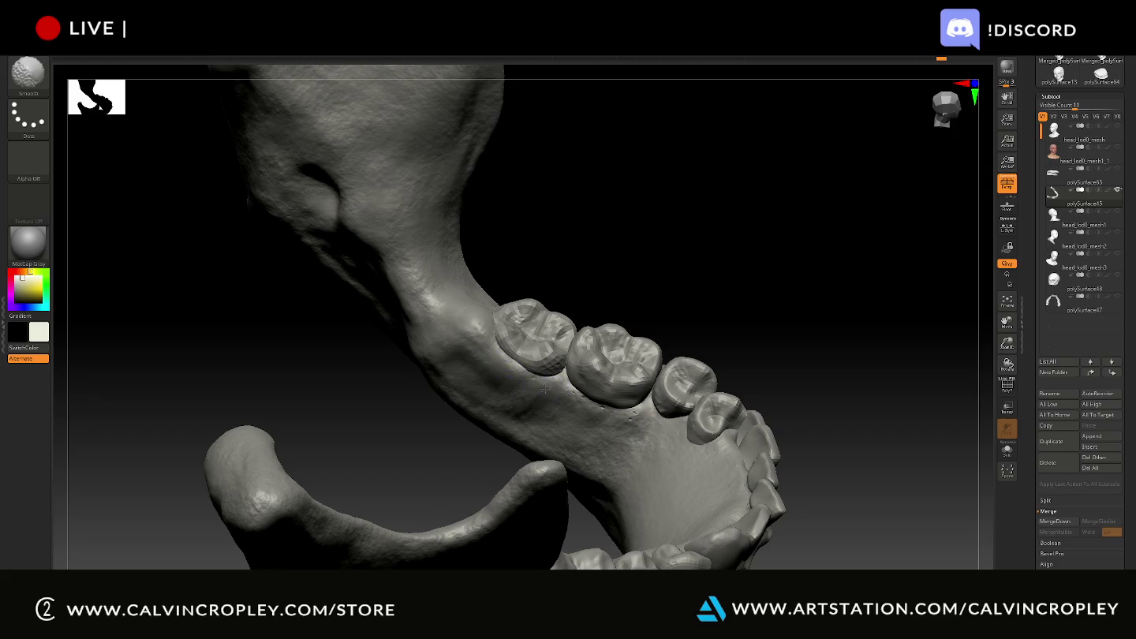
shift+drag(544, 389, 601, 404)
mouse_move(727, 337)
mouse_down()
mouse_move(699, 335)
mouse_move(703, 479)
mouse_move(719, 337)
mouse_move(708, 325)
mouse_up()
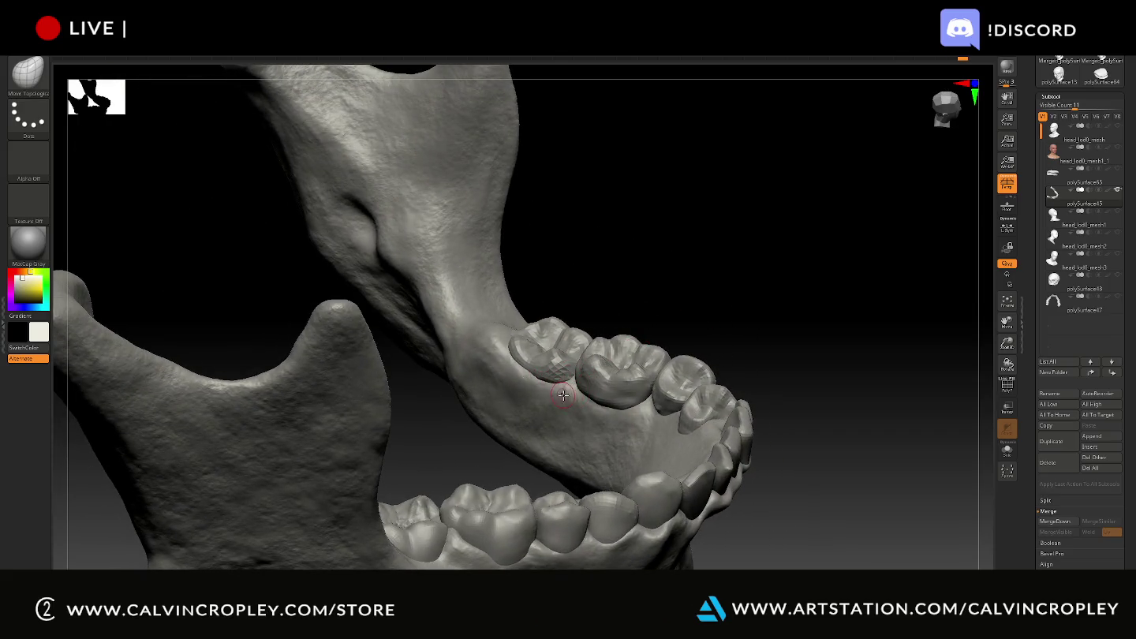
- Undo recent sculpting, redo one step, and nudge a molar slightly left
mouse_move(550, 389)
mouse_down()
mouse_move(621, 307)
mouse_move(546, 386)
mouse_up()
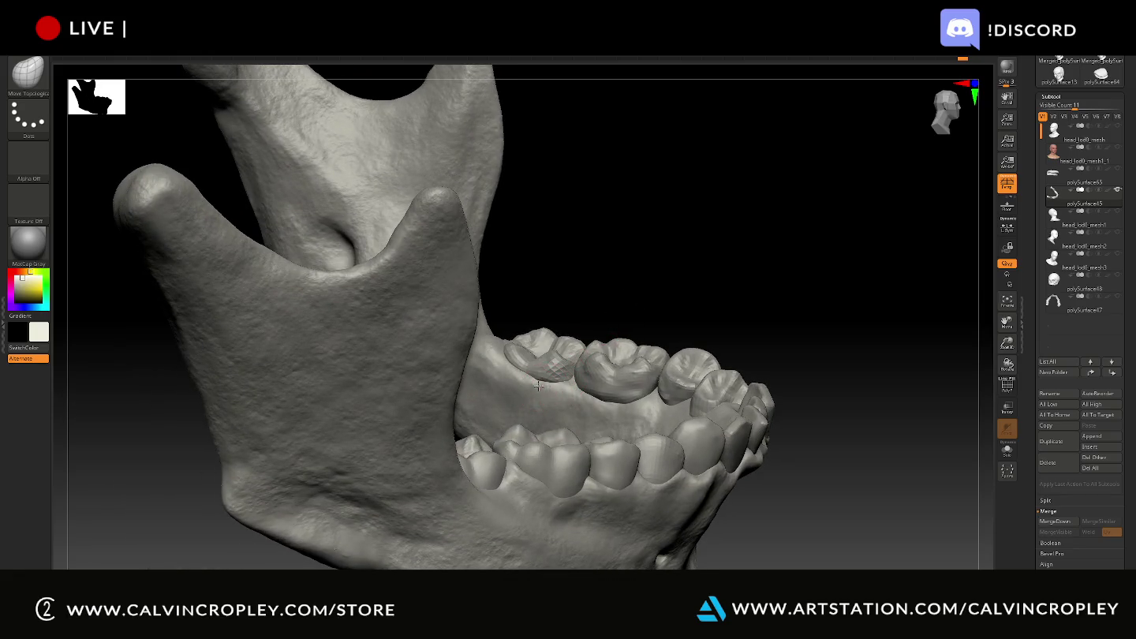
key(ctrl+z)
key(ctrl+shift+z)
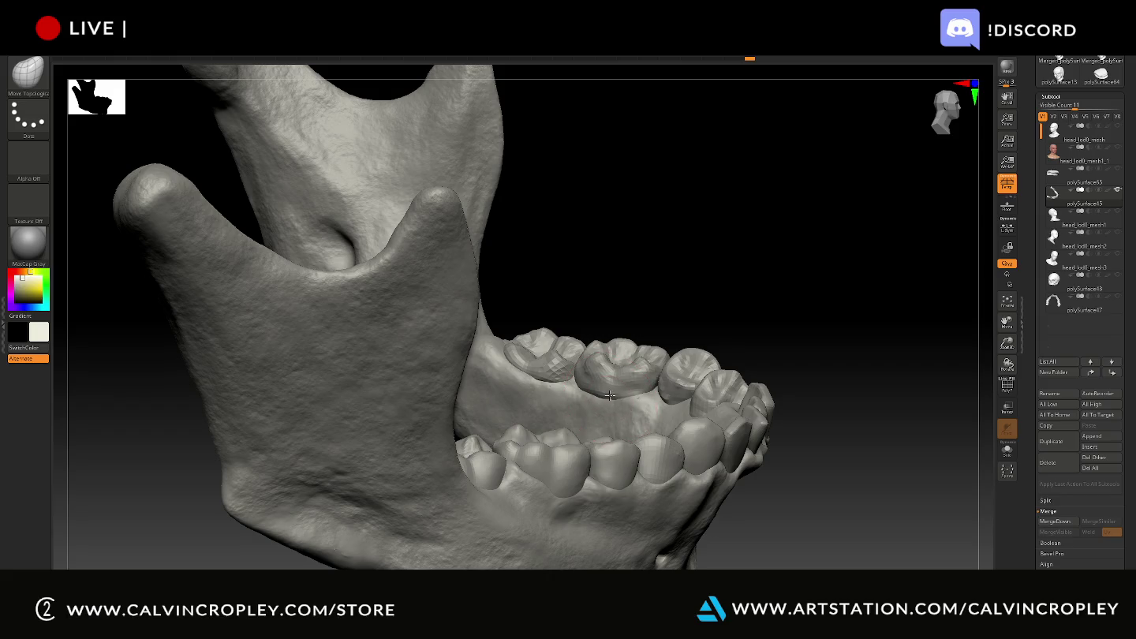
drag(601, 401, 604, 400)
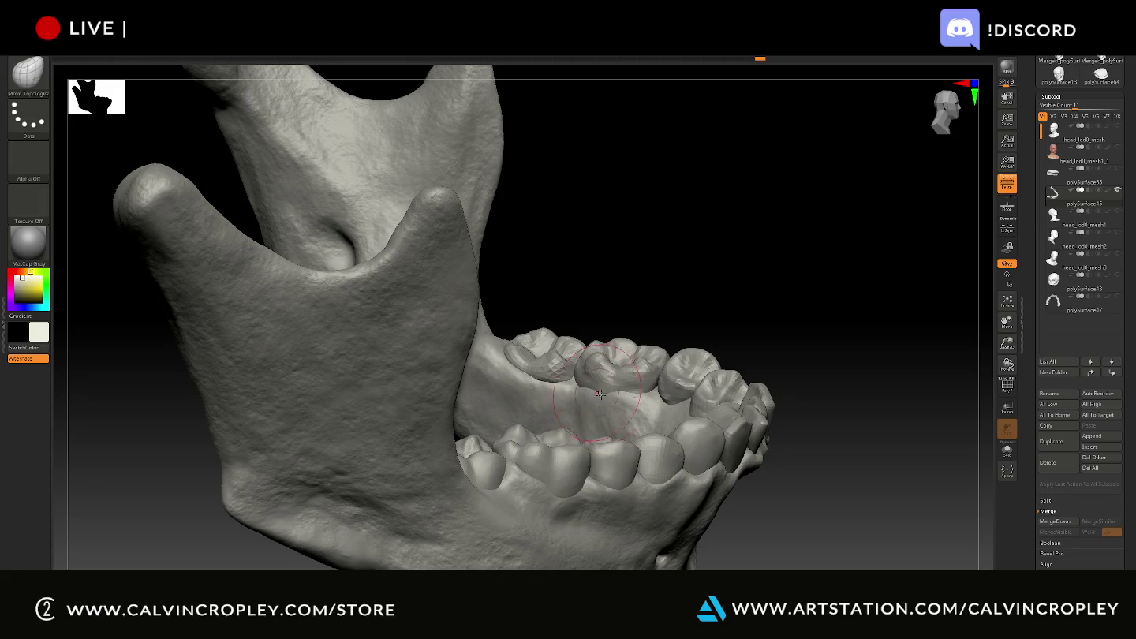
- Inspect the jaw's fit from side, underside and front views, then save with Ctrl+S
mouse_move(672, 330)
mouse_down()
mouse_move(694, 345)
mouse_move(637, 361)
mouse_up()
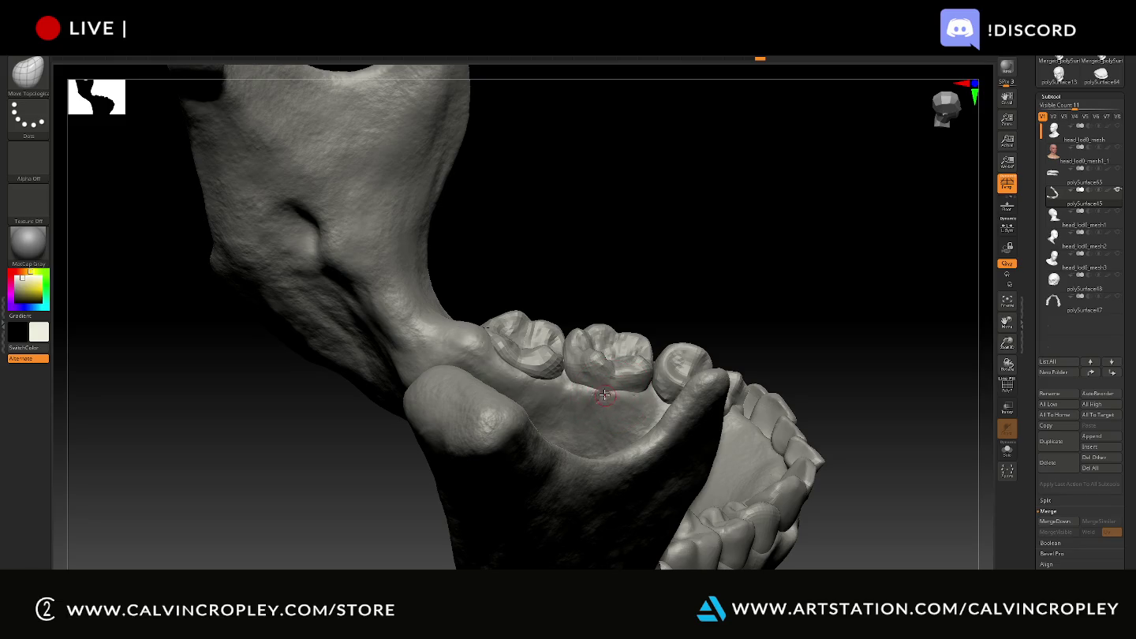
mouse_move(654, 320)
mouse_down()
mouse_move(674, 312)
mouse_move(610, 395)
mouse_up()
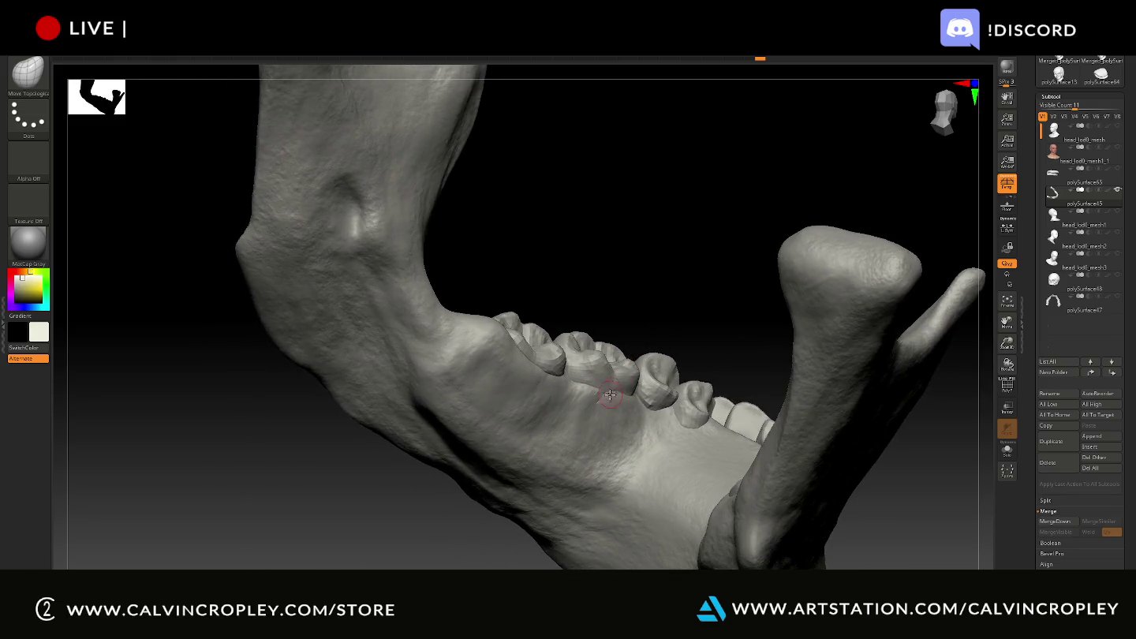
key(shift)
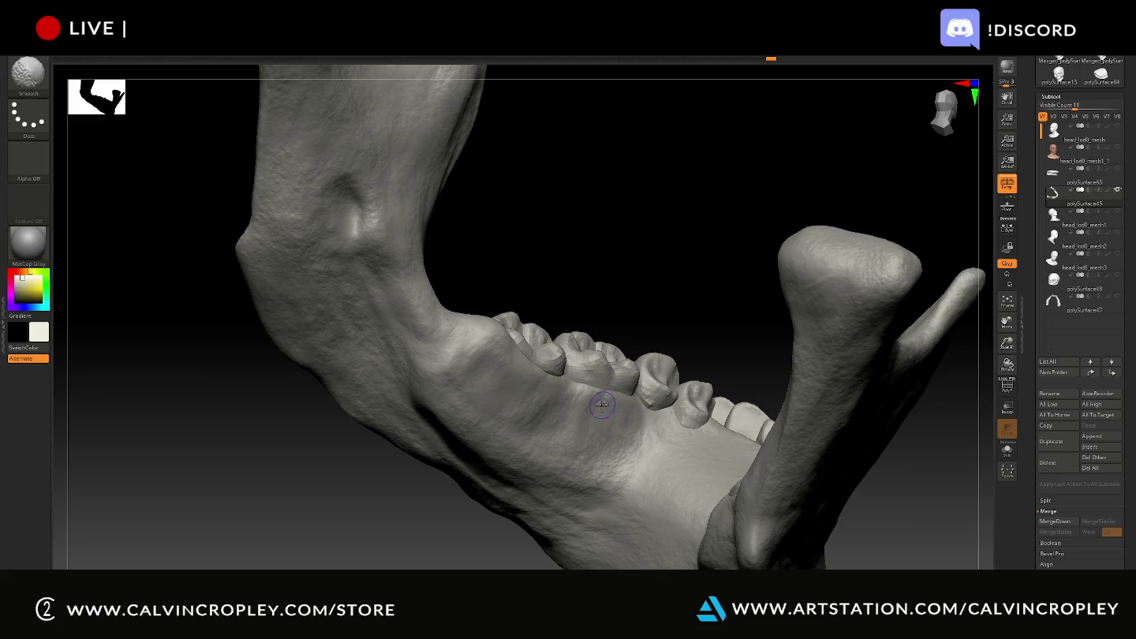
mouse_move(679, 320)
mouse_down()
mouse_move(692, 426)
mouse_move(762, 361)
mouse_move(733, 428)
mouse_move(870, 366)
mouse_move(806, 328)
mouse_move(906, 288)
mouse_up()
mouse_move(791, 375)
mouse_down()
mouse_move(766, 307)
mouse_move(763, 386)
mouse_up()
drag(706, 411, 652, 418)
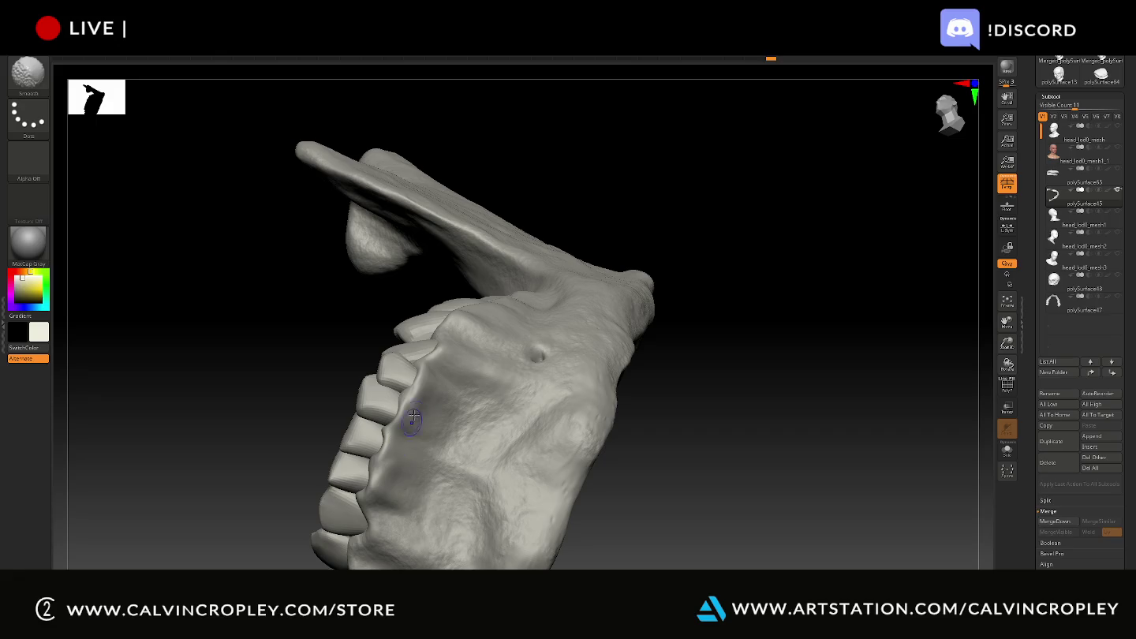
mouse_move(783, 441)
mouse_down()
mouse_move(756, 464)
mouse_move(793, 360)
mouse_move(813, 480)
mouse_up()
drag(424, 224, 609, 207)
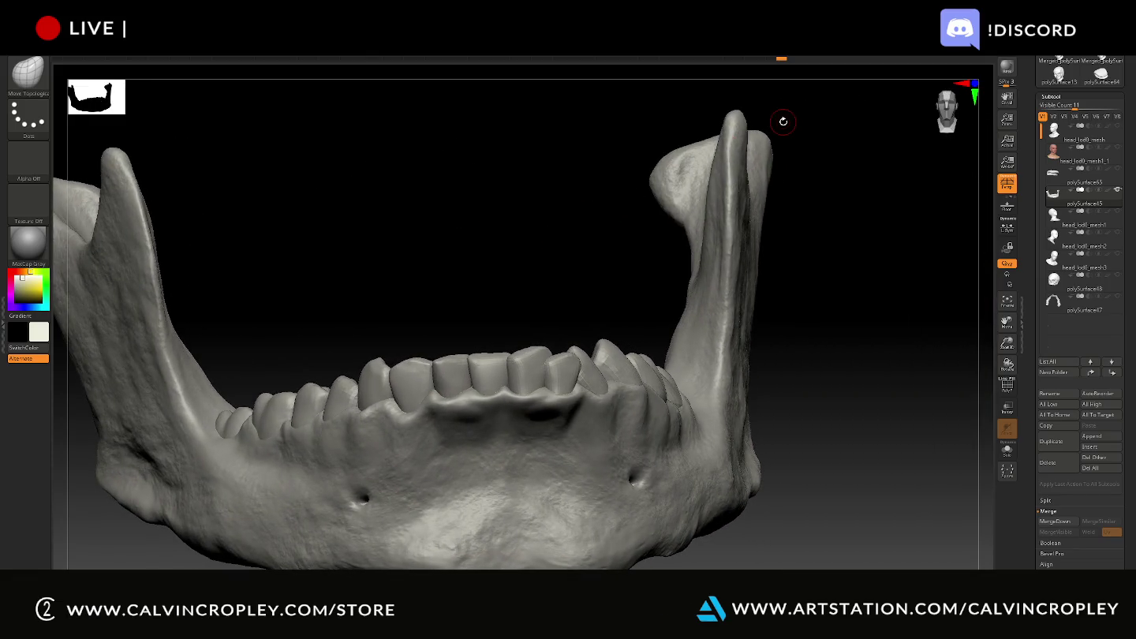
key(ctrl)
key(ctrl+s)
- Save the project over the existing QS_3303 file, confirming the replacement
click(660, 75)
key(Return)
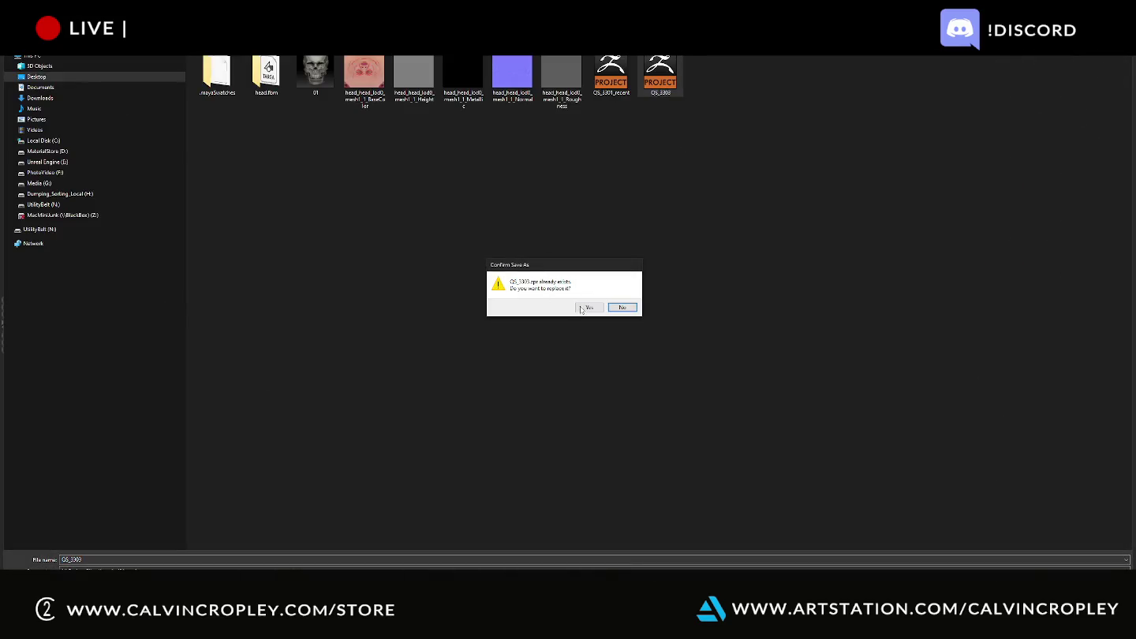
click(586, 307)
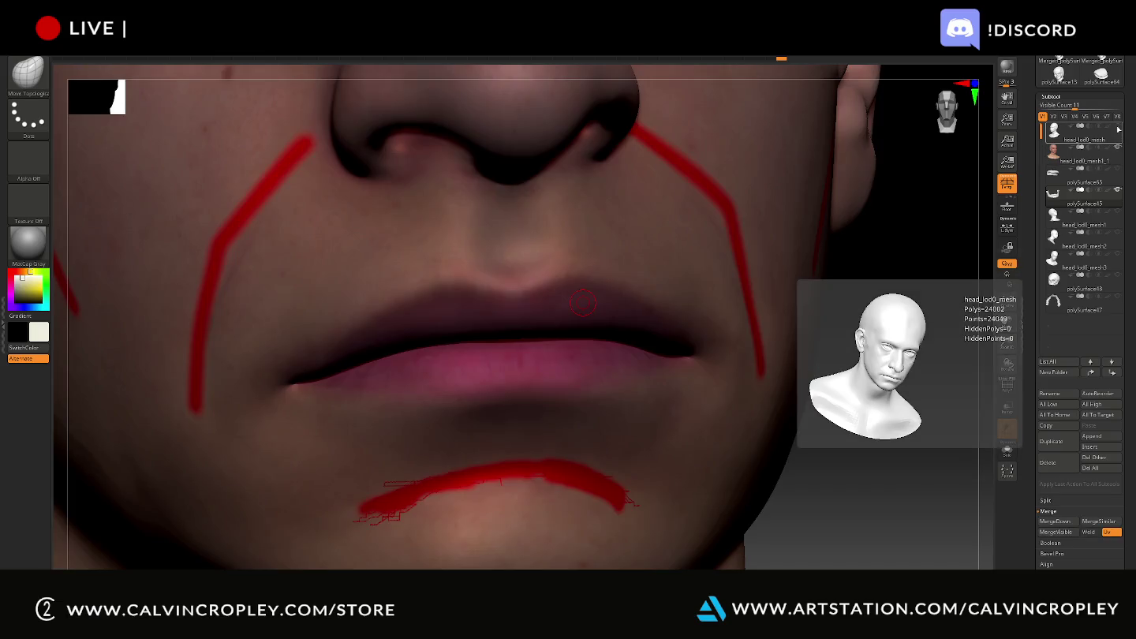
- Show the teeth subtool and hide head_lod0_mesh so only jaw and teeth remain
drag(872, 351, 883, 381)
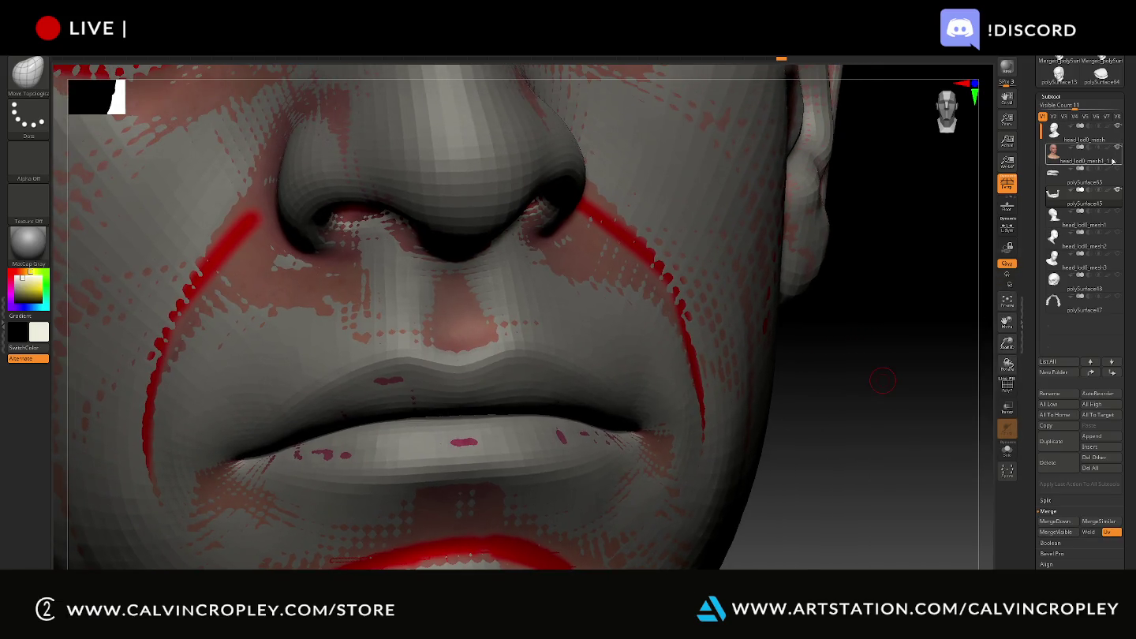
mouse_move(1054, 281)
click(1056, 306)
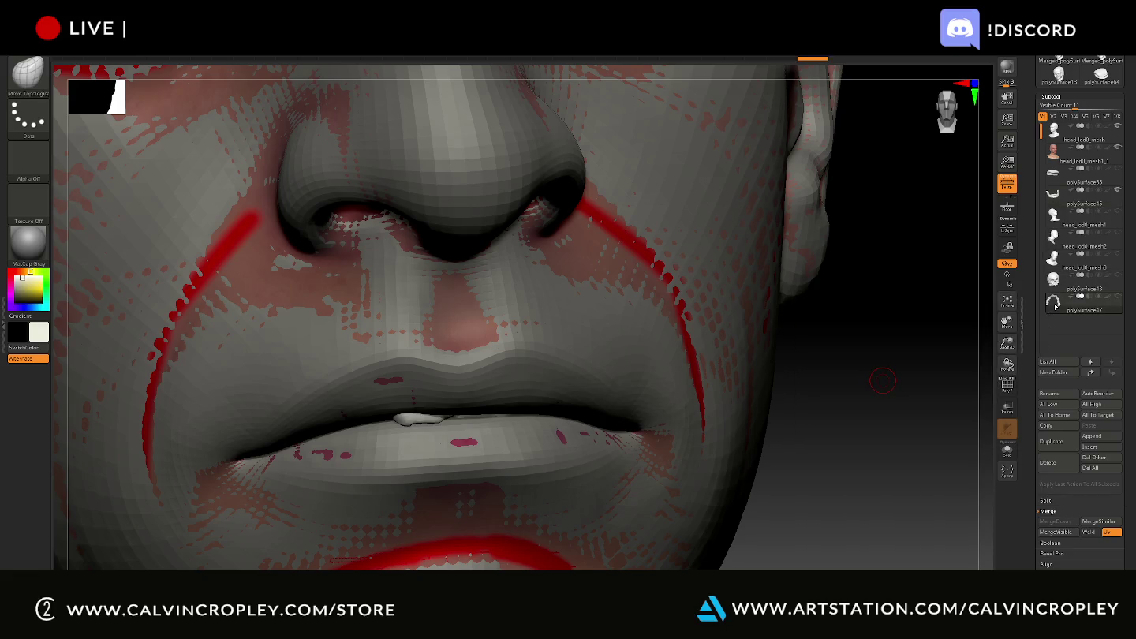
click(1119, 135)
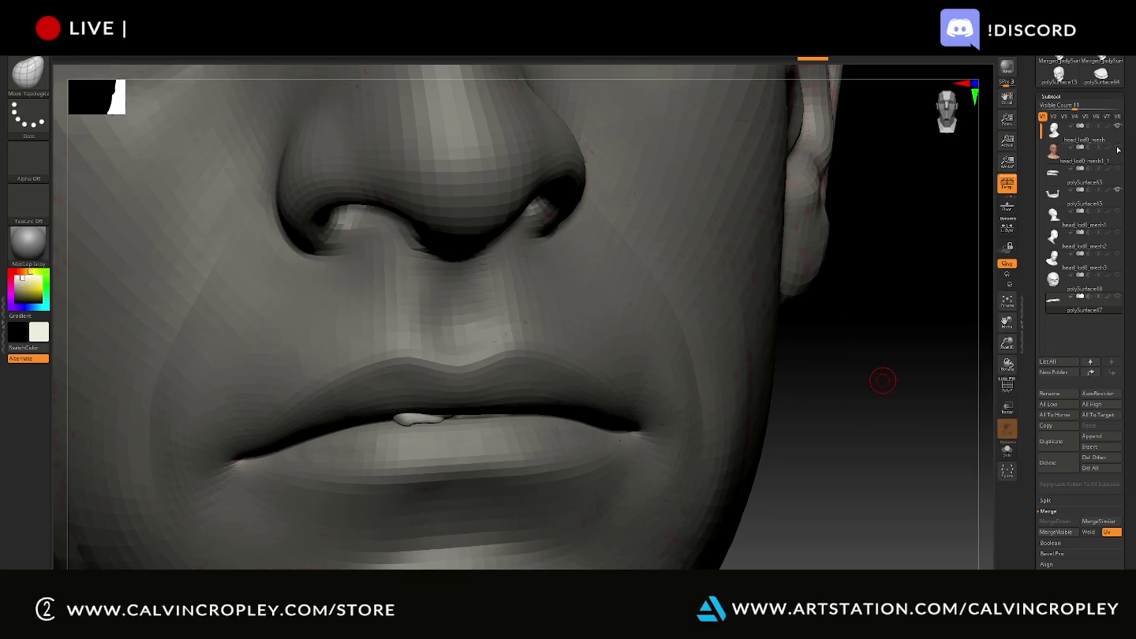
click(1118, 127)
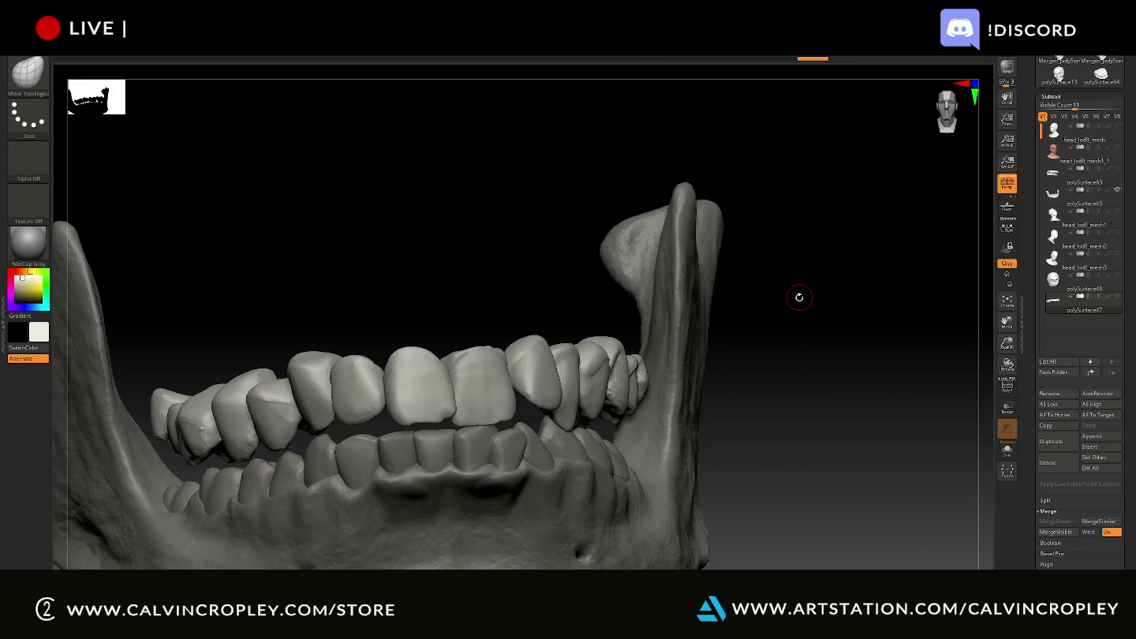
- Show the skull subtool over the jaw and hide the upper teeth
drag(799, 296, 982, 264)
click(1117, 274)
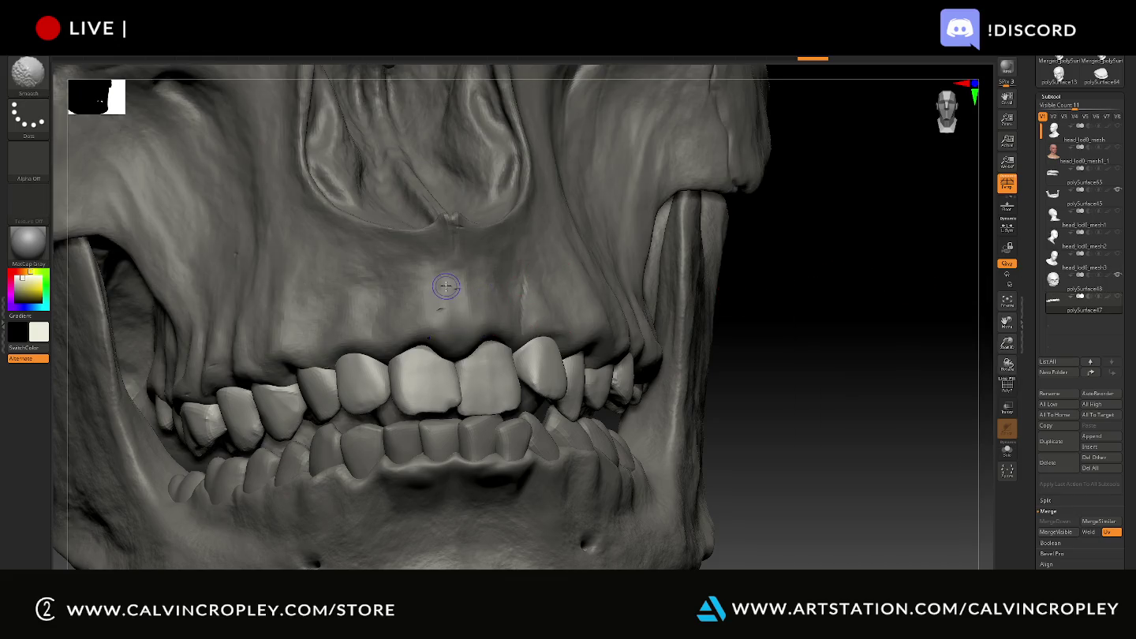
alt+click(480, 282)
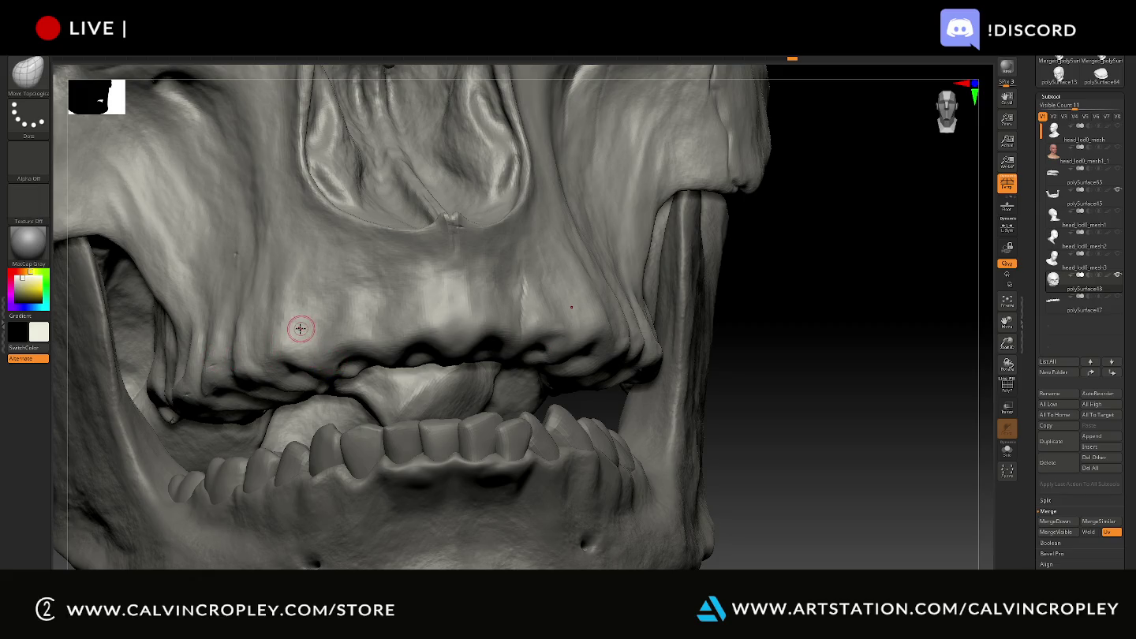
- Toggle the PolyF wireframe on and off and orbit the skull to a front view
key(shift)
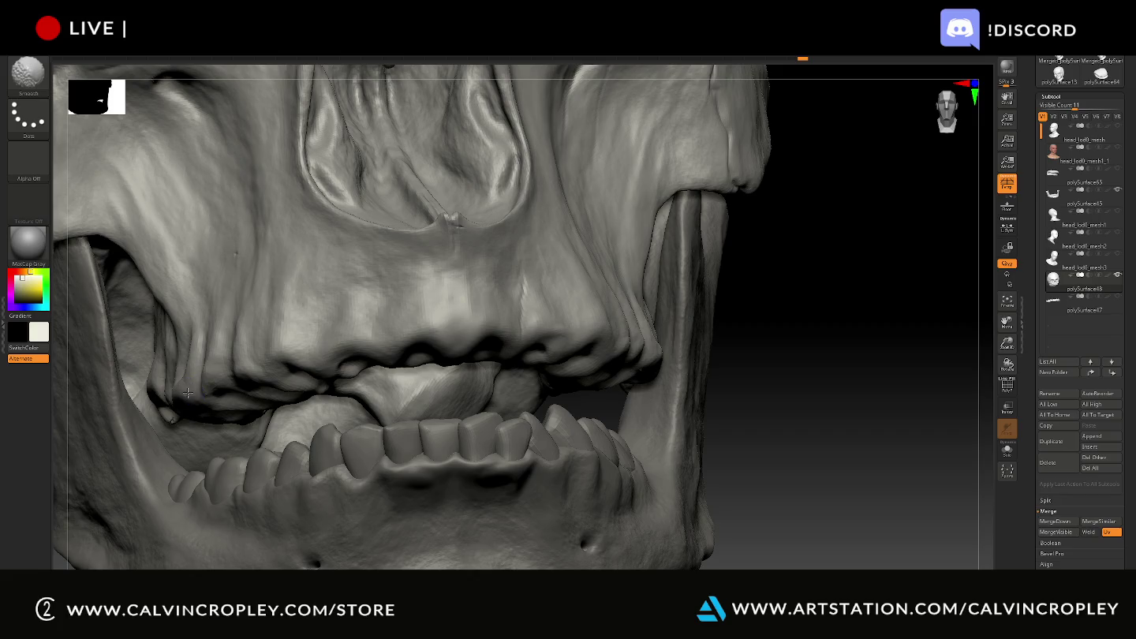
mouse_move(779, 328)
mouse_down()
mouse_move(824, 423)
mouse_move(877, 400)
mouse_move(835, 438)
mouse_move(763, 380)
mouse_up()
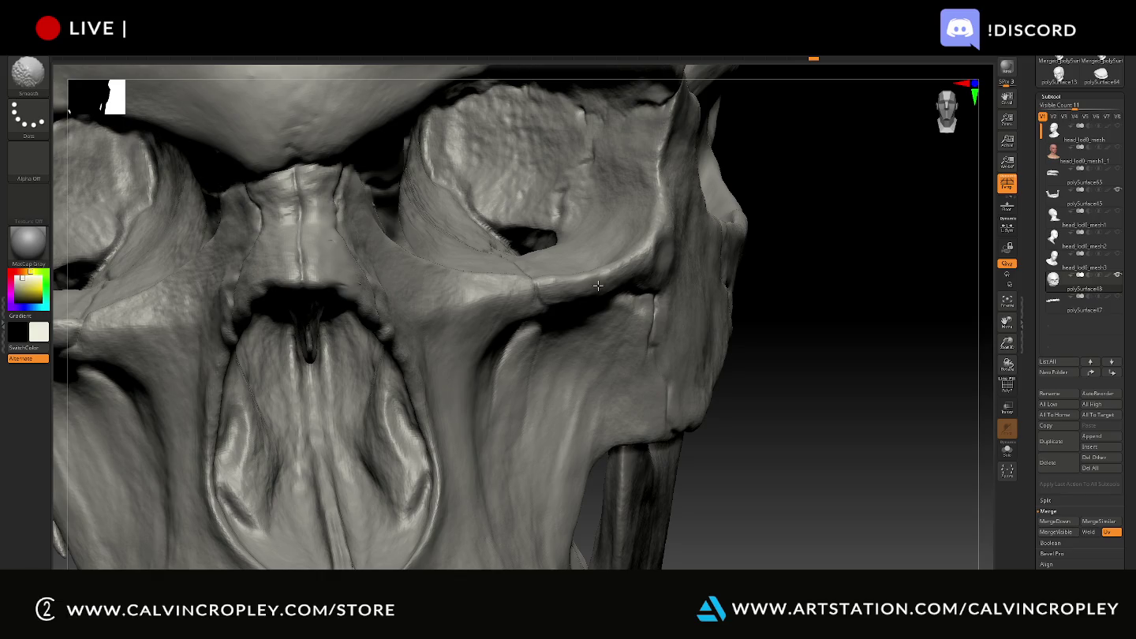
click(1007, 385)
click(1007, 385)
mouse_move(916, 375)
mouse_down()
mouse_move(953, 393)
mouse_move(582, 326)
mouse_up()
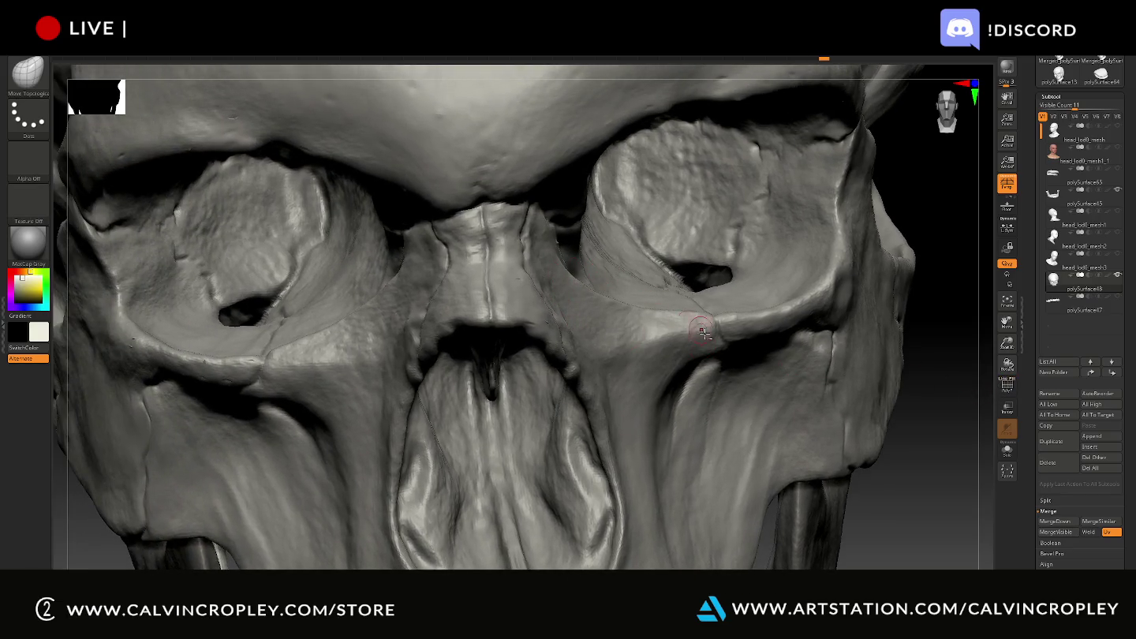
drag(697, 333, 548, 325)
- Rotate the skull leftward and zoom in closer on the brow ridge
drag(858, 545, 861, 549)
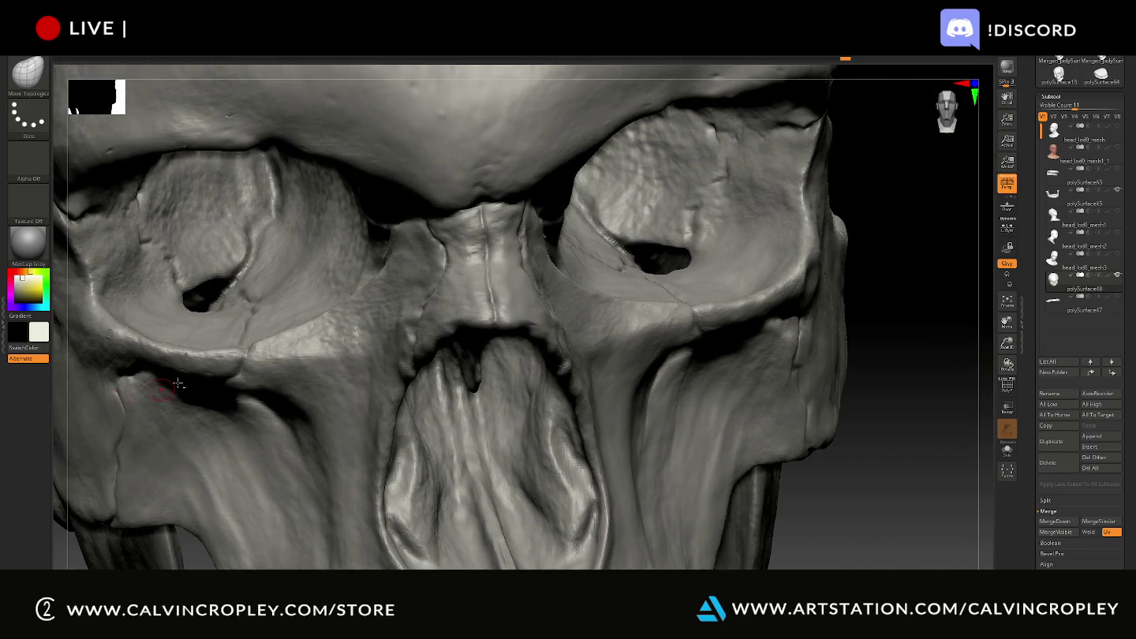
key(shift)
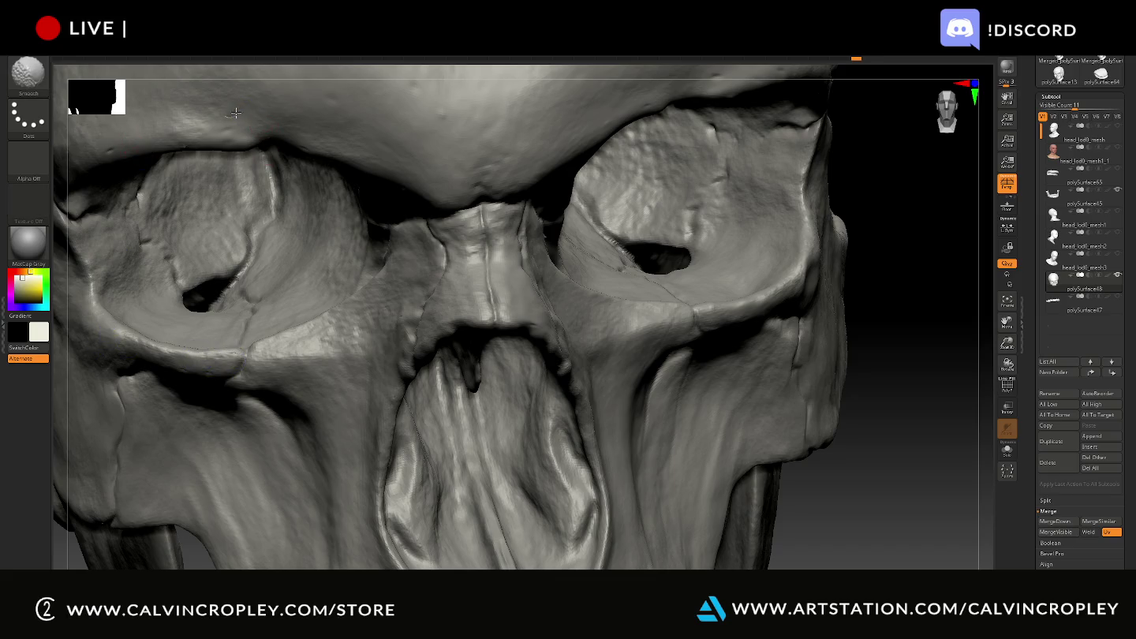
drag(885, 341, 548, 249)
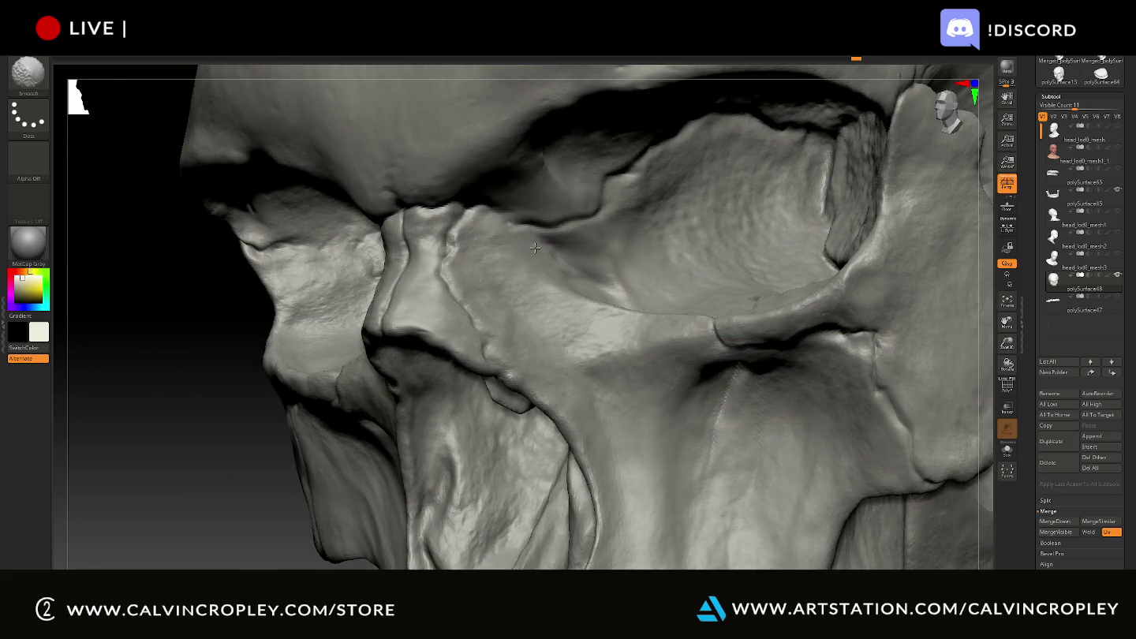
key(f)
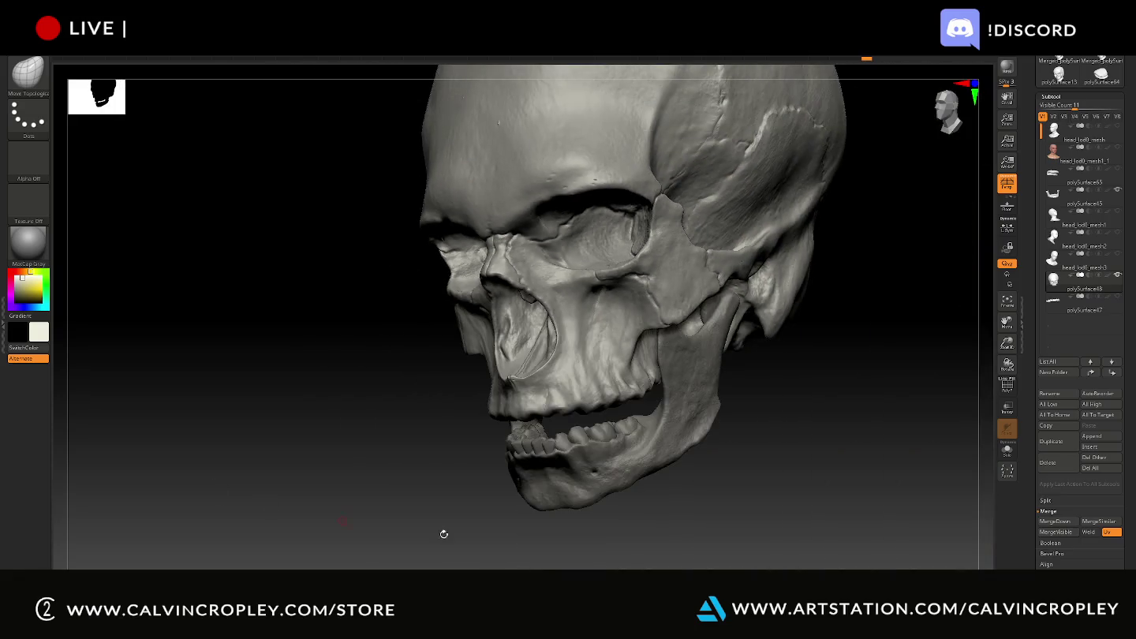
mouse_move(845, 429)
mouse_down()
mouse_move(821, 432)
mouse_move(735, 513)
mouse_move(754, 475)
mouse_move(513, 369)
mouse_up()
drag(737, 336, 704, 333)
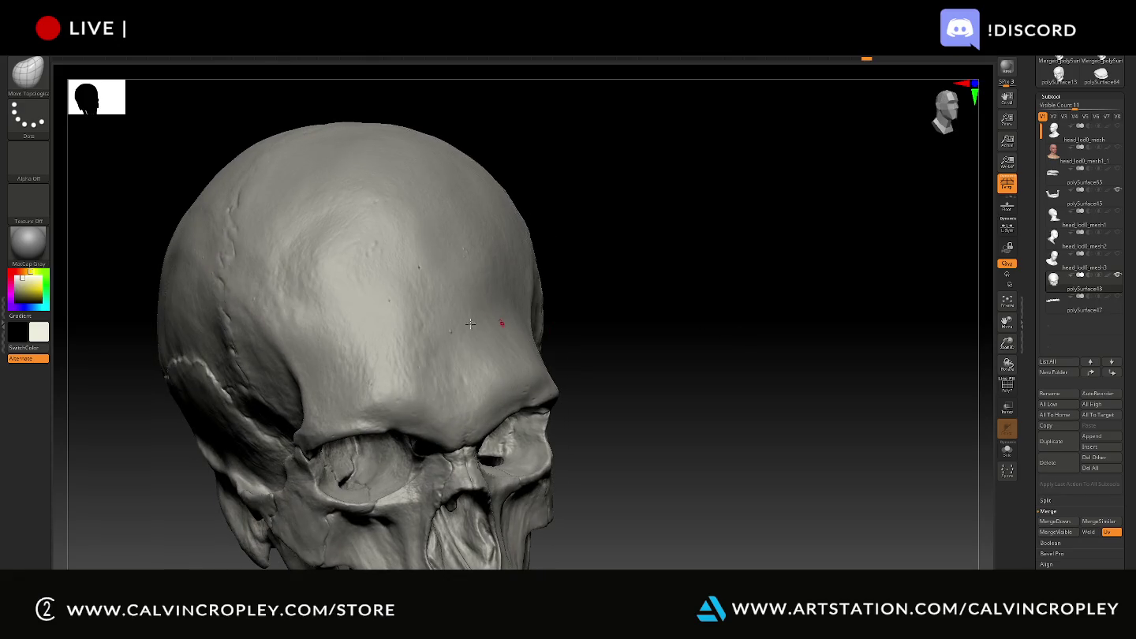
key(shift)
key(shift)
key(shift)
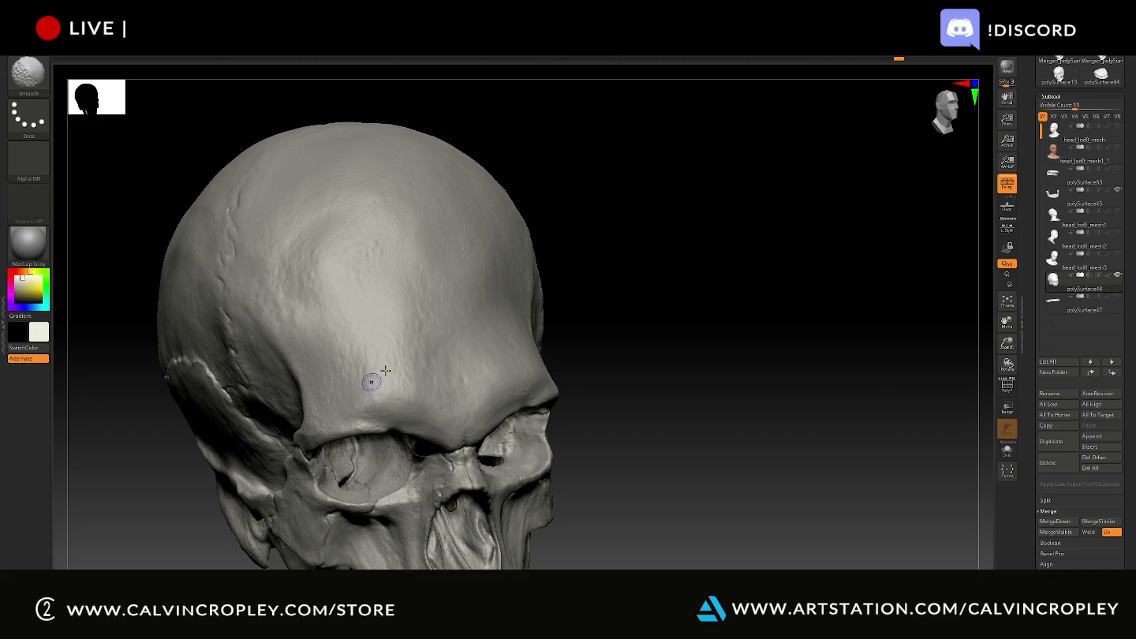
mouse_move(604, 251)
mouse_down()
mouse_move(593, 299)
mouse_move(484, 315)
mouse_up()
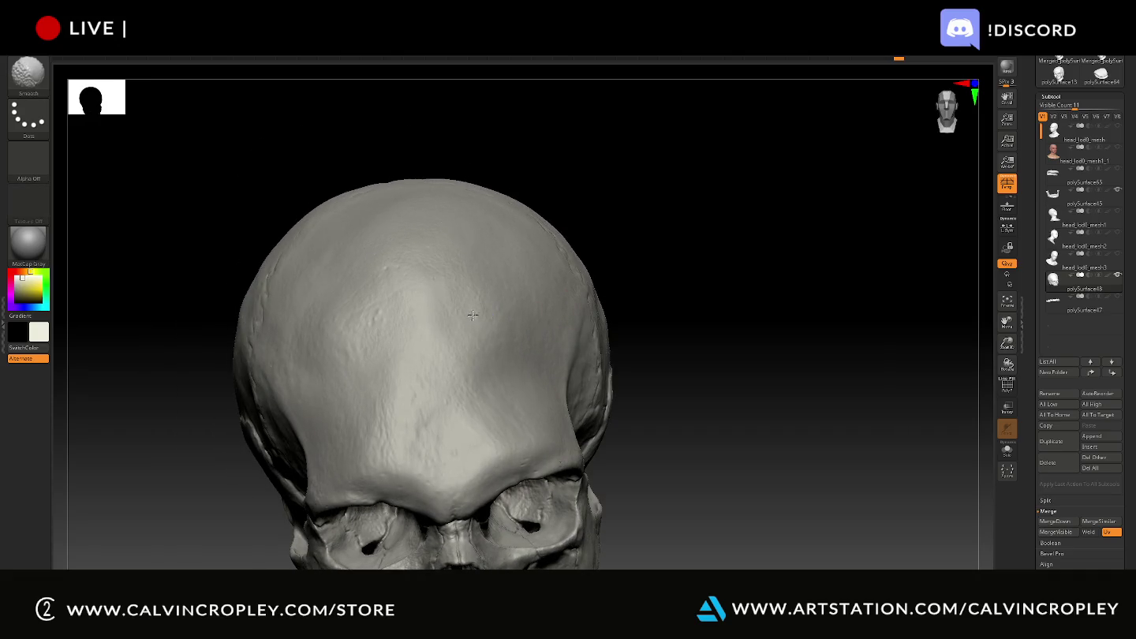
key(shift)
mouse_move(742, 334)
mouse_down()
mouse_move(836, 245)
mouse_move(669, 256)
mouse_move(730, 282)
mouse_move(687, 331)
mouse_move(733, 347)
mouse_move(692, 302)
mouse_move(766, 309)
mouse_move(727, 315)
mouse_move(702, 301)
mouse_up()
key(shift)
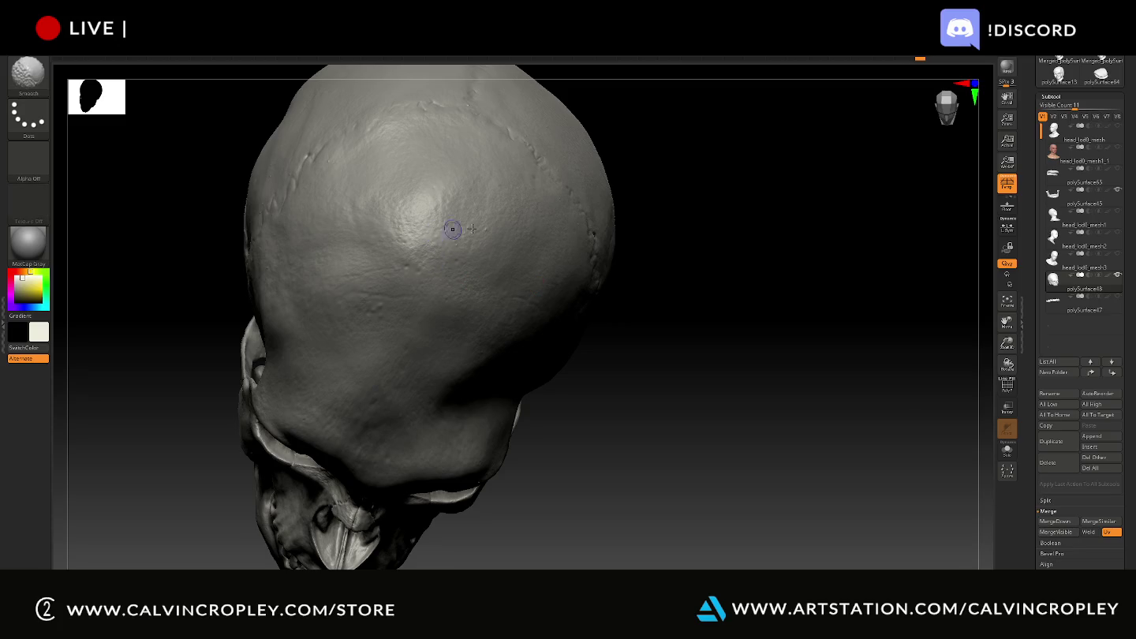
mouse_move(661, 365)
mouse_down()
mouse_move(690, 426)
mouse_move(793, 400)
mouse_move(799, 489)
mouse_move(833, 150)
mouse_move(845, 247)
mouse_move(830, 348)
mouse_move(829, 215)
mouse_move(820, 225)
mouse_up()
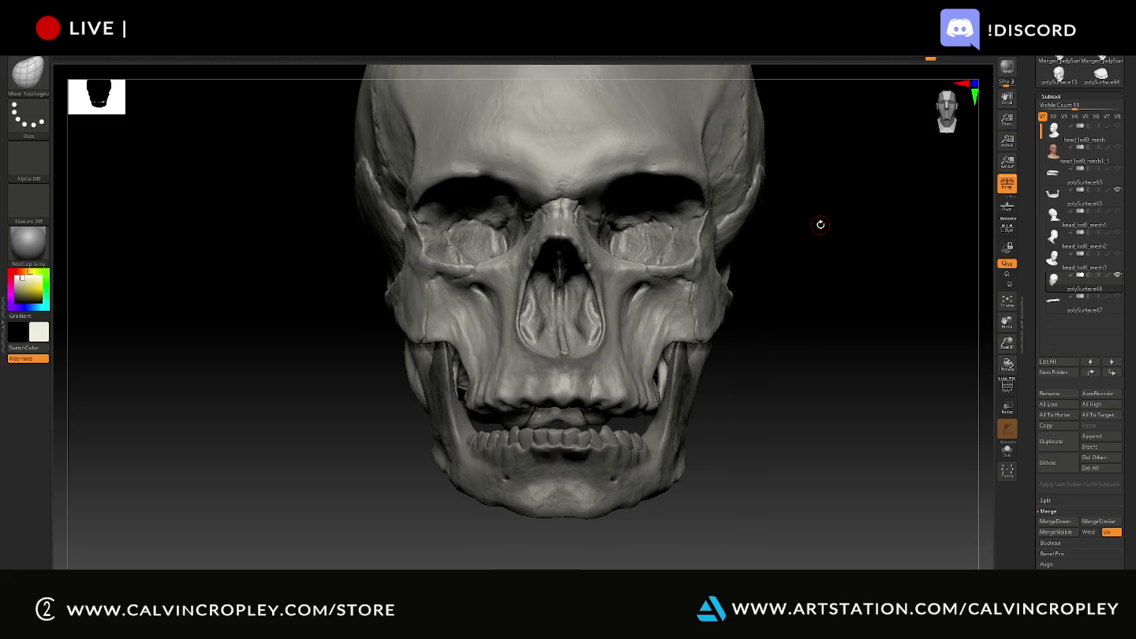
- Show the polySurface46 upper teeth again and zoom out to the whole skull
mouse_move(837, 249)
alt+mouse_down()
mouse_move(797, 364)
mouse_move(762, 414)
alt+mouse_up()
click(1117, 297)
mouse_move(799, 486)
mouse_down()
mouse_move(871, 90)
mouse_move(836, 289)
mouse_move(816, 299)
mouse_move(825, 306)
mouse_up()
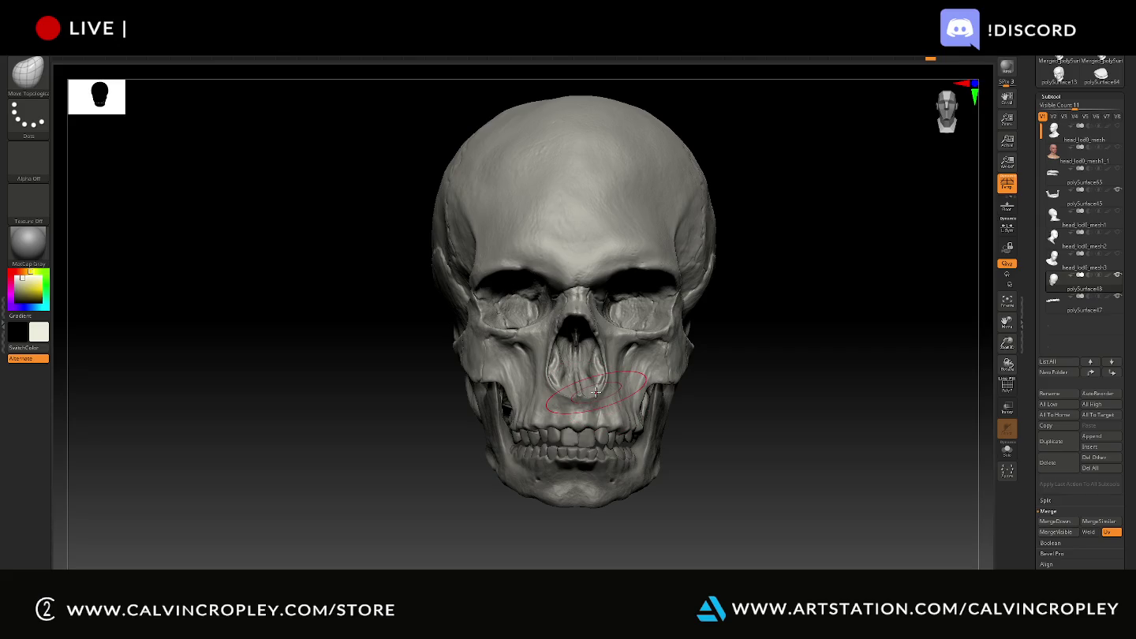
- Reshape the left inner wall of the nasal opening and set the stroke to FreeHand
mouse_move(588, 378)
mouse_down()
mouse_move(561, 372)
mouse_move(608, 391)
mouse_up()
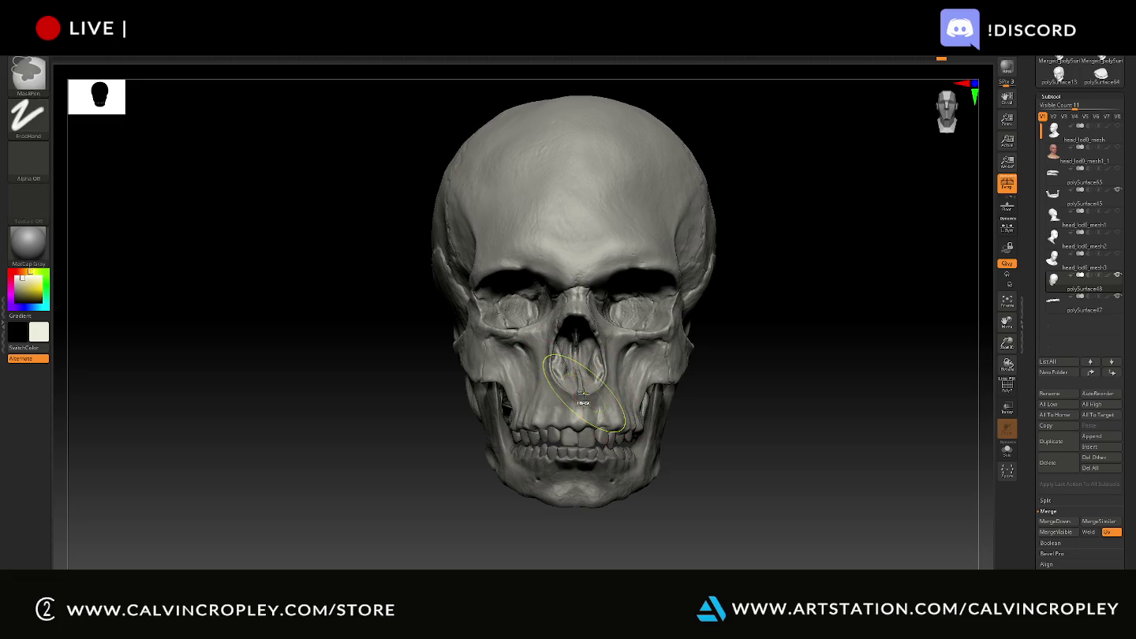
drag(757, 426, 708, 277)
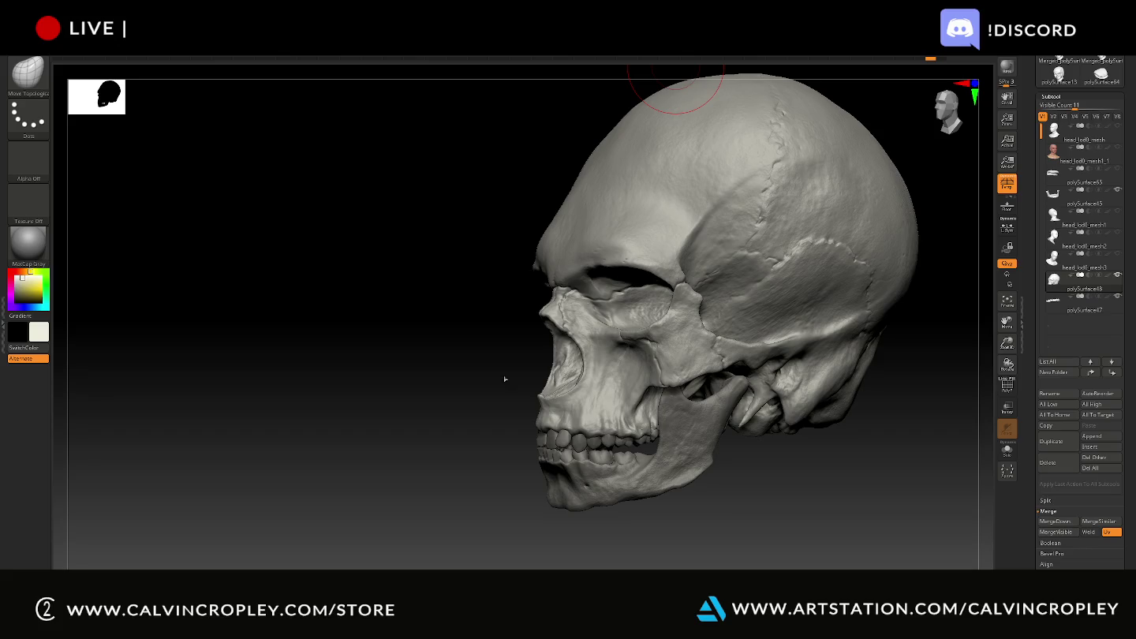
shift+drag(474, 363, 511, 348)
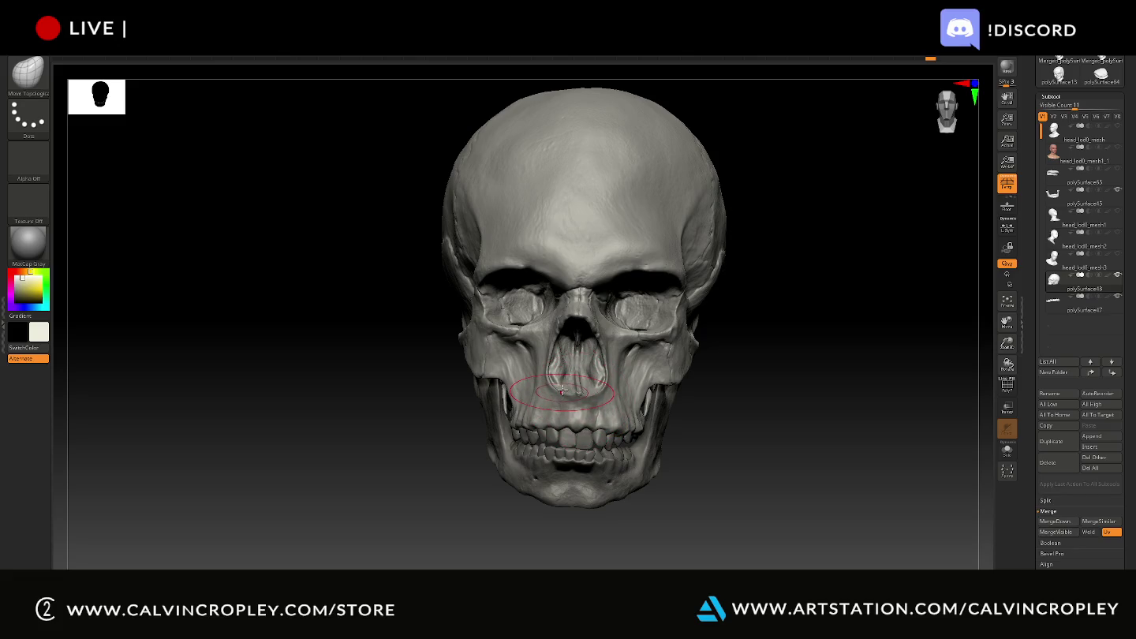
key(ctrl)
key(ctrl)
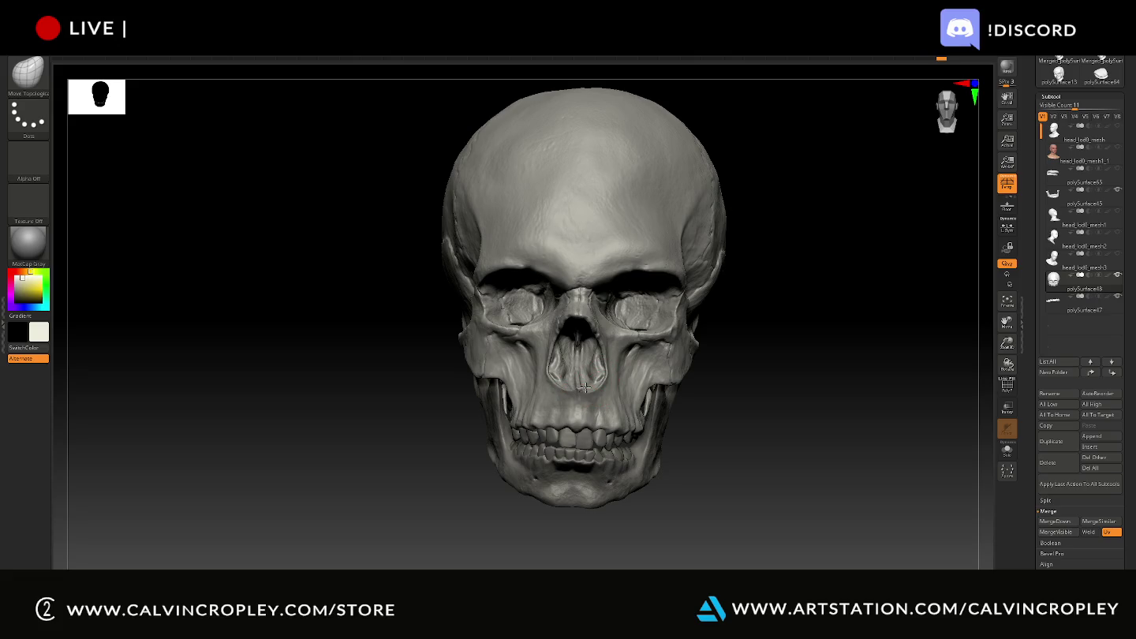
- Reshape and smooth the bone at the base of the nasal opening
drag(830, 441, 824, 446)
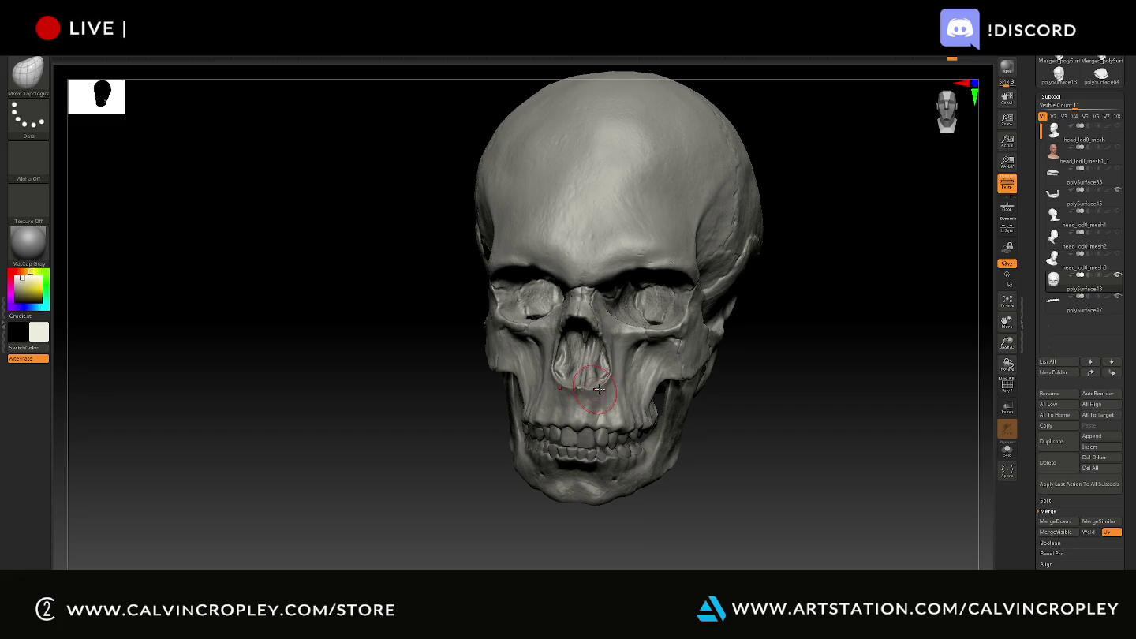
drag(594, 388, 604, 385)
mouse_move(797, 417)
mouse_down()
mouse_move(824, 406)
mouse_move(789, 426)
mouse_move(811, 451)
mouse_move(803, 382)
mouse_move(796, 406)
mouse_move(779, 400)
mouse_move(830, 435)
mouse_up()
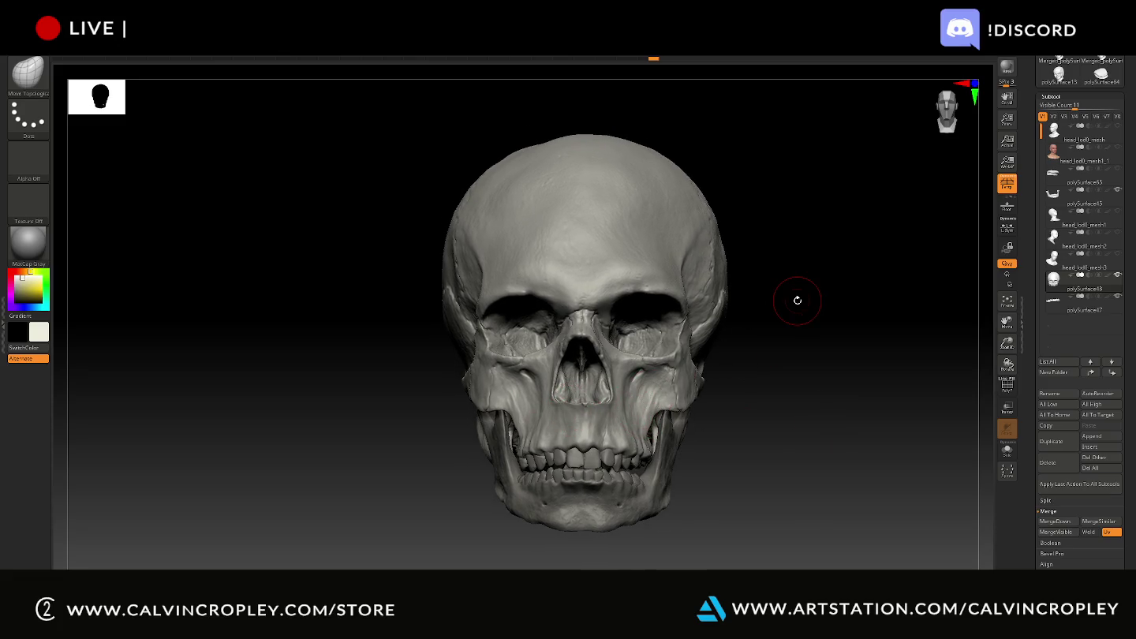
mouse_move(797, 300)
alt+mouse_down()
mouse_move(538, 472)
mouse_move(552, 441)
alt+mouse_up()
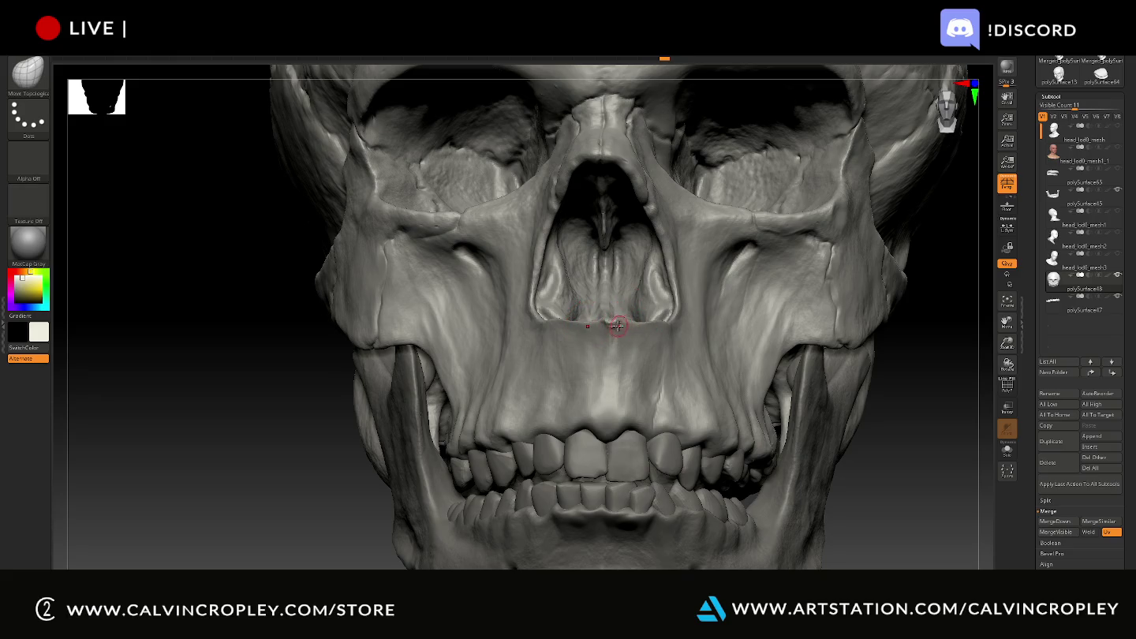
key(shift)
drag(587, 320, 618, 318)
- Check the nasal area from a right side profile, then return to a full front view
mouse_move(598, 372)
right_down()
mouse_move(334, 470)
mouse_move(598, 335)
mouse_move(736, 332)
mouse_move(598, 324)
mouse_move(623, 322)
right_up()
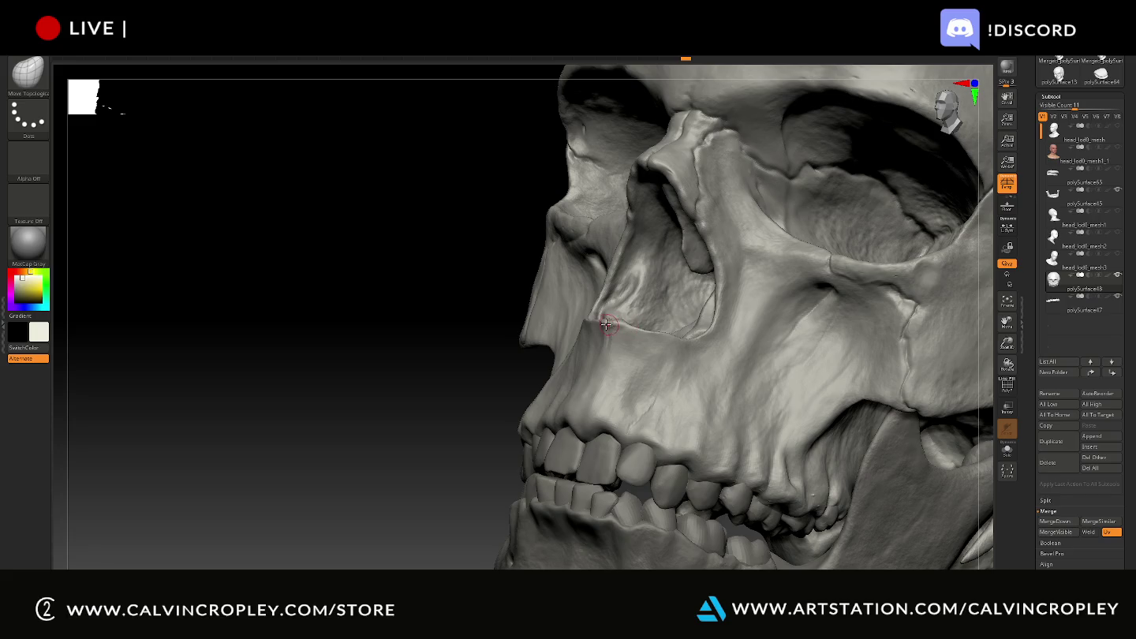
right_drag(499, 352, 605, 325)
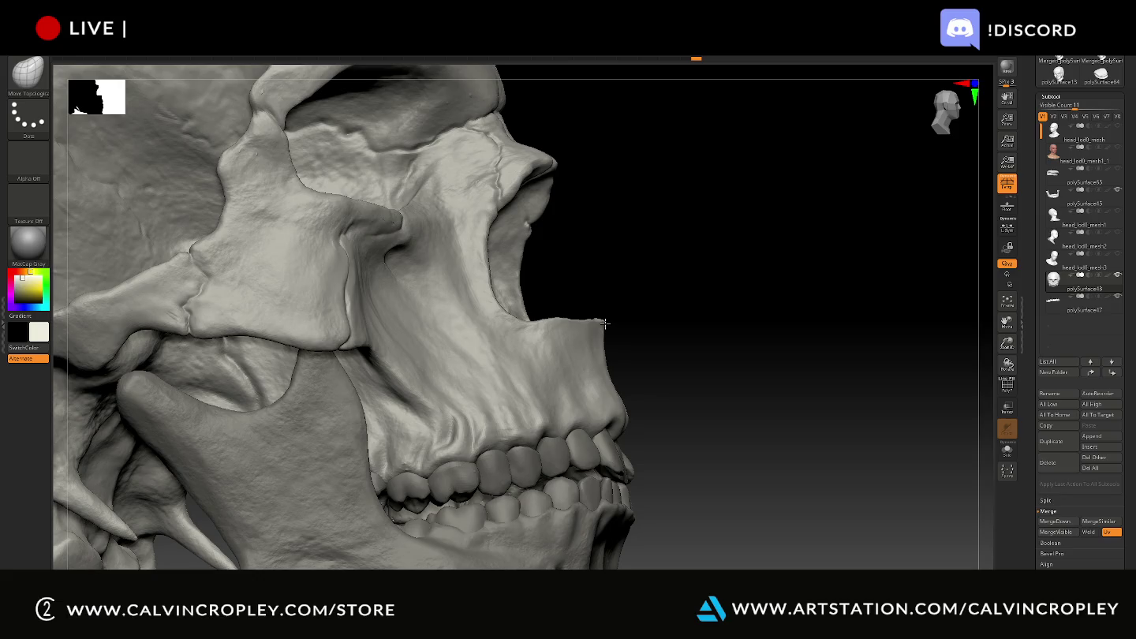
right_drag(624, 317, 654, 301)
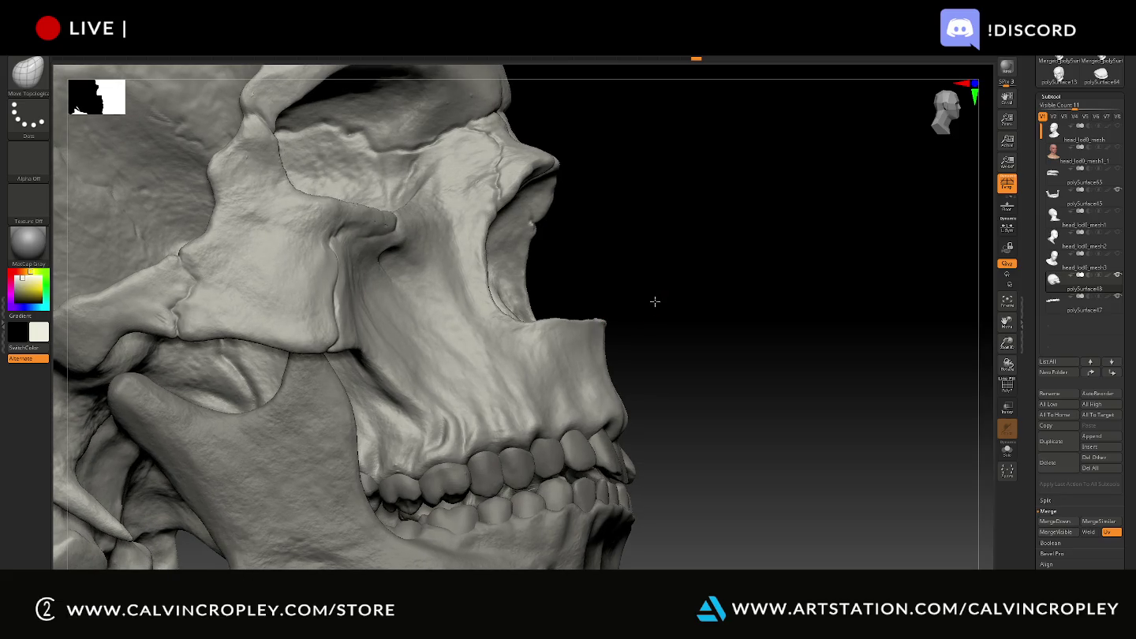
right_drag(654, 301, 563, 359)
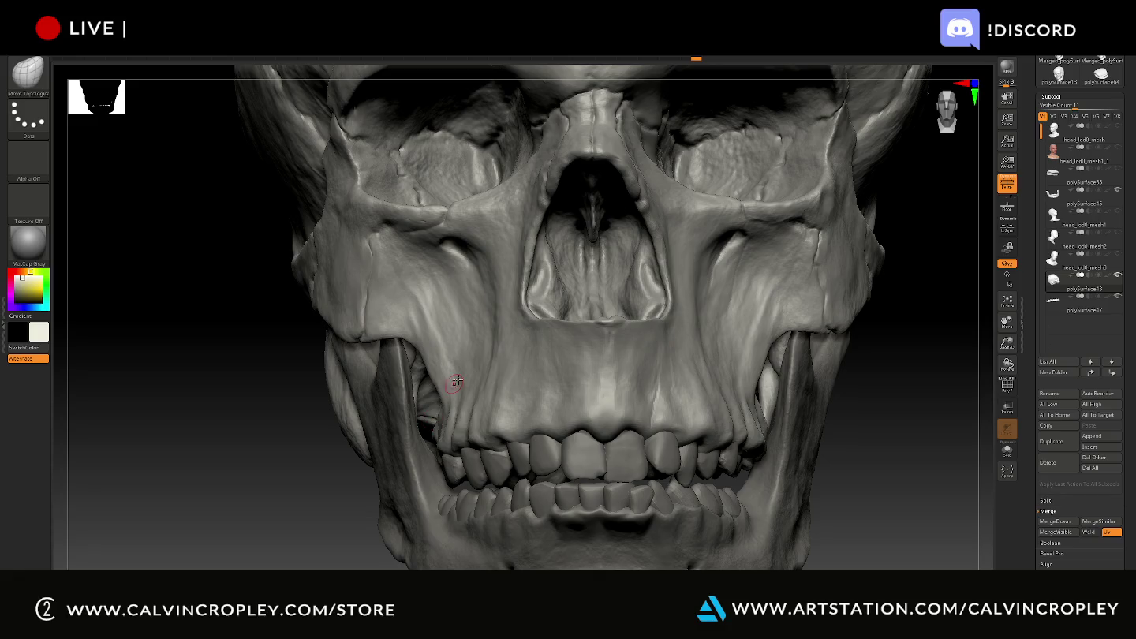
mouse_move(456, 383)
ctrl+right_down()
mouse_move(773, 358)
mouse_move(773, 383)
mouse_move(601, 365)
mouse_move(547, 388)
ctrl+right_up()
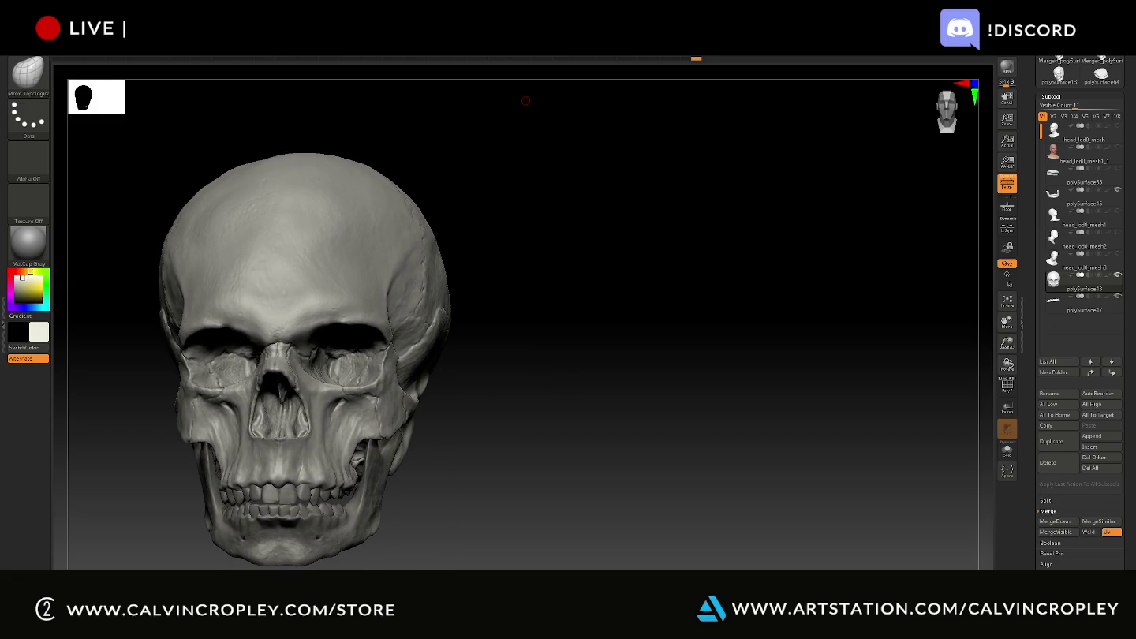
- Snip a screenshot of the skull in a three-quarter left view
mouse_move(522, 317)
right_down()
mouse_move(508, 317)
mouse_move(588, 320)
mouse_move(534, 314)
right_up()
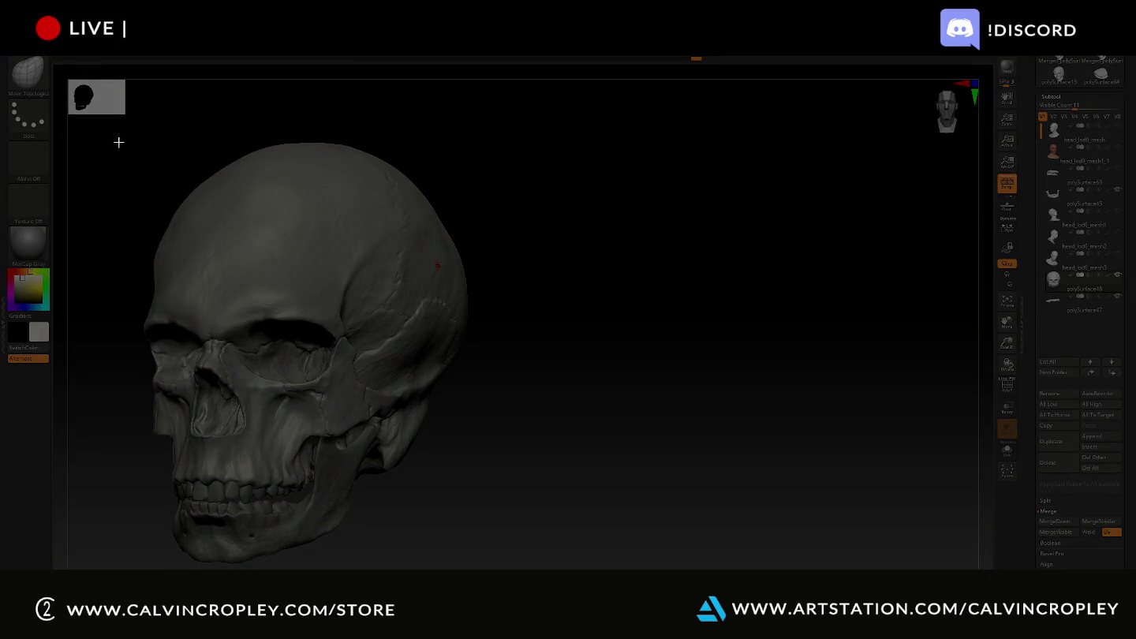
drag(93, 140, 514, 568)
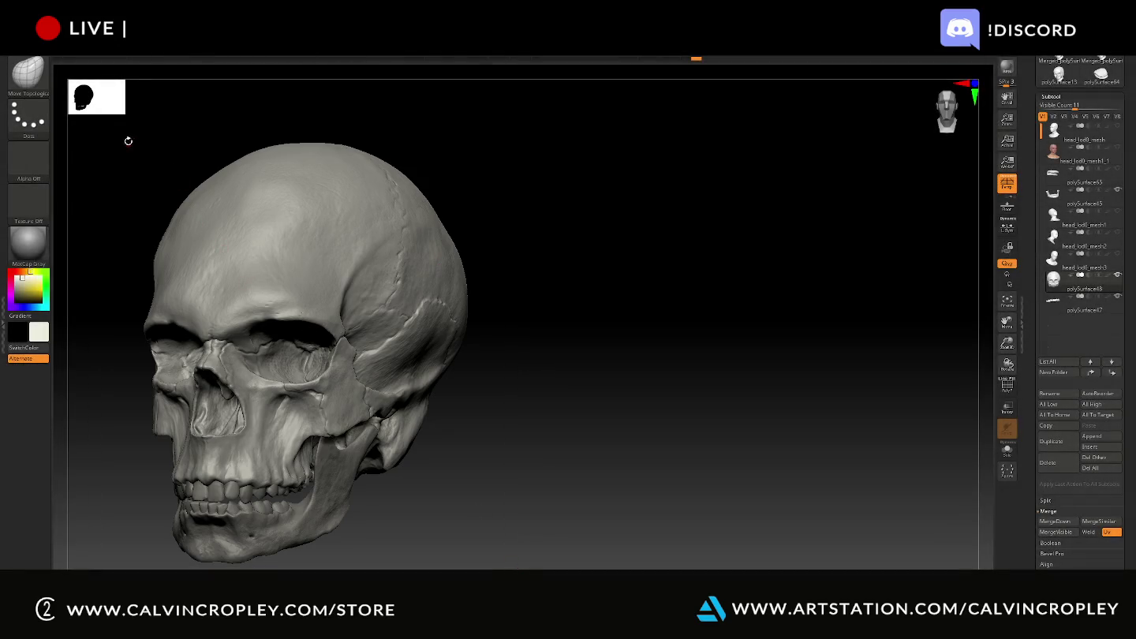
key(super+shift+s)
key(Escape)
key(super+shift+s)
drag(115, 125, 501, 570)
- Rotate the skull to a straight front view and snip a screenshot of it
mouse_move(553, 338)
mouse_down()
mouse_move(913, 295)
mouse_move(854, 307)
mouse_move(875, 332)
mouse_move(851, 338)
mouse_up()
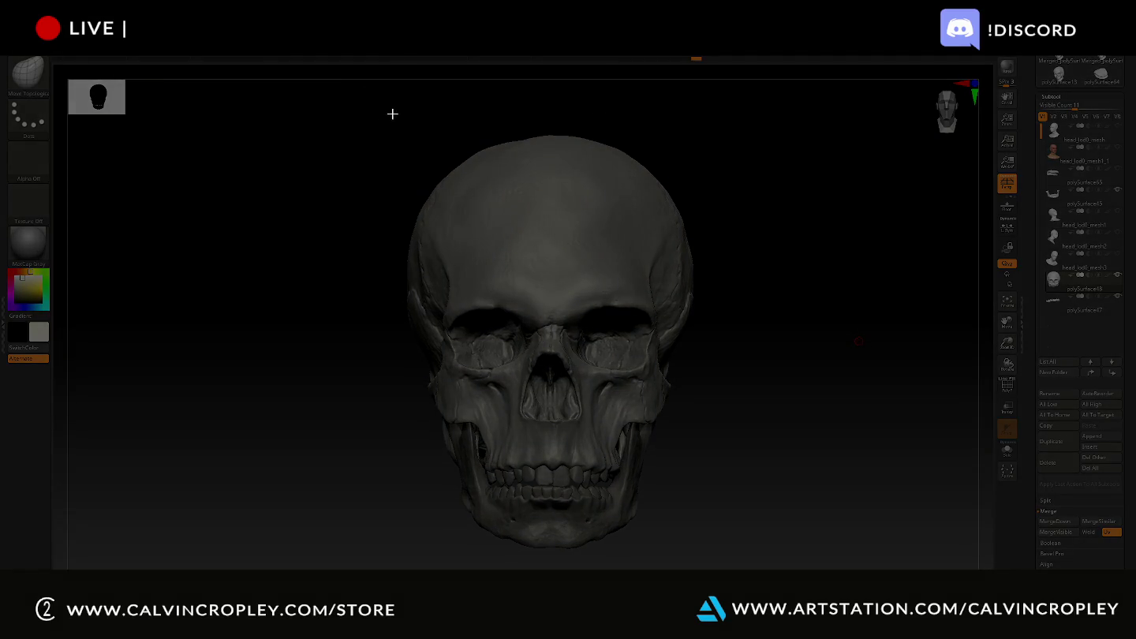
drag(391, 112, 698, 565)
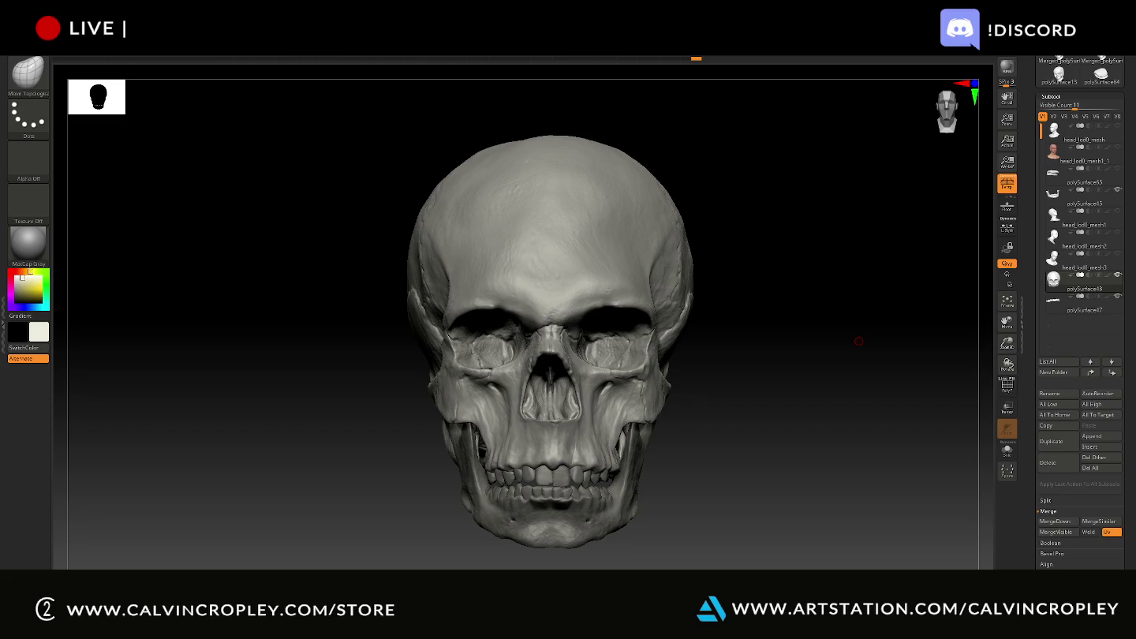
drag(758, 265, 845, 148)
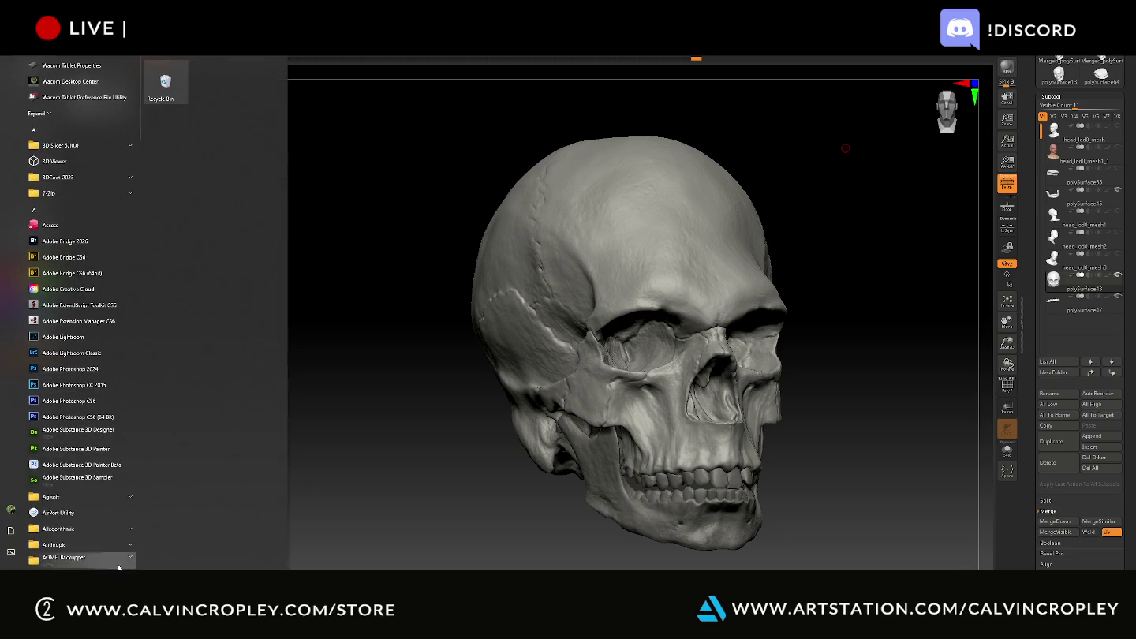
- Open the MetaHuman - Skull Anatomy and Expression chat from ChatGPT's sidebar
click(228, 523)
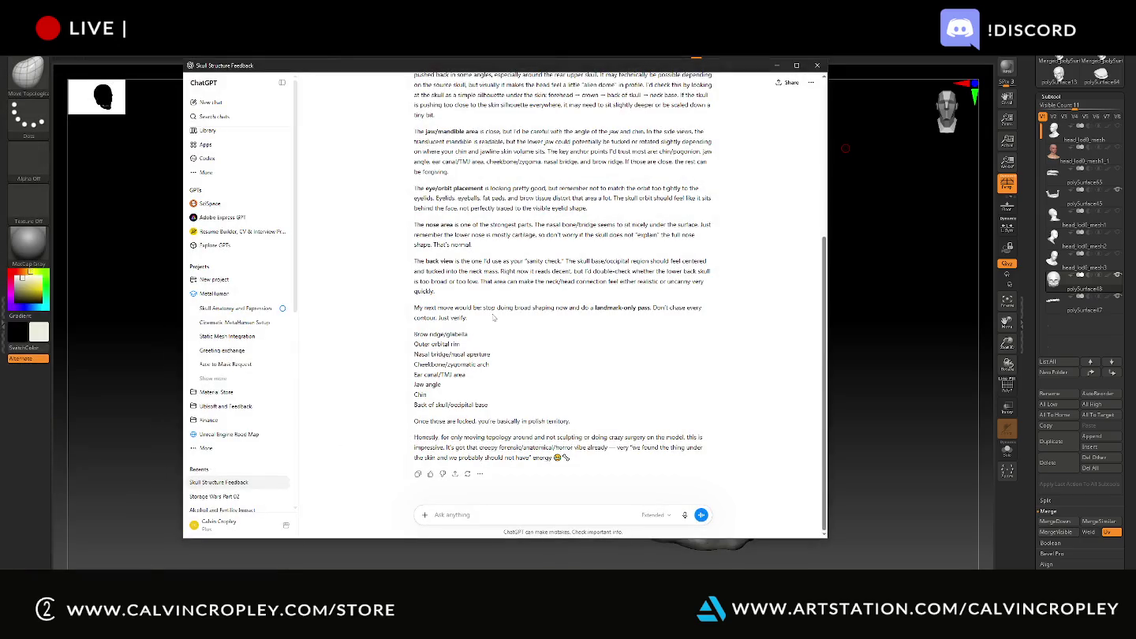
scroll(486, 310, up, 2)
scroll(487, 309, up, 2)
scroll(487, 309, up, 1)
scroll(487, 309, up, 1)
scroll(487, 309, down, 2)
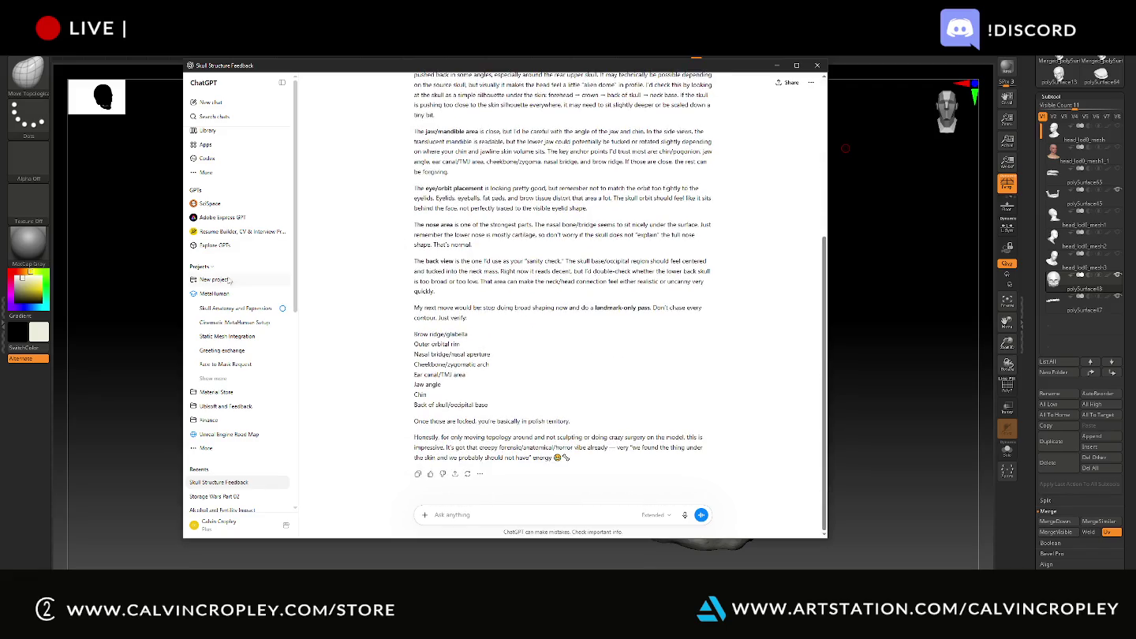
click(234, 312)
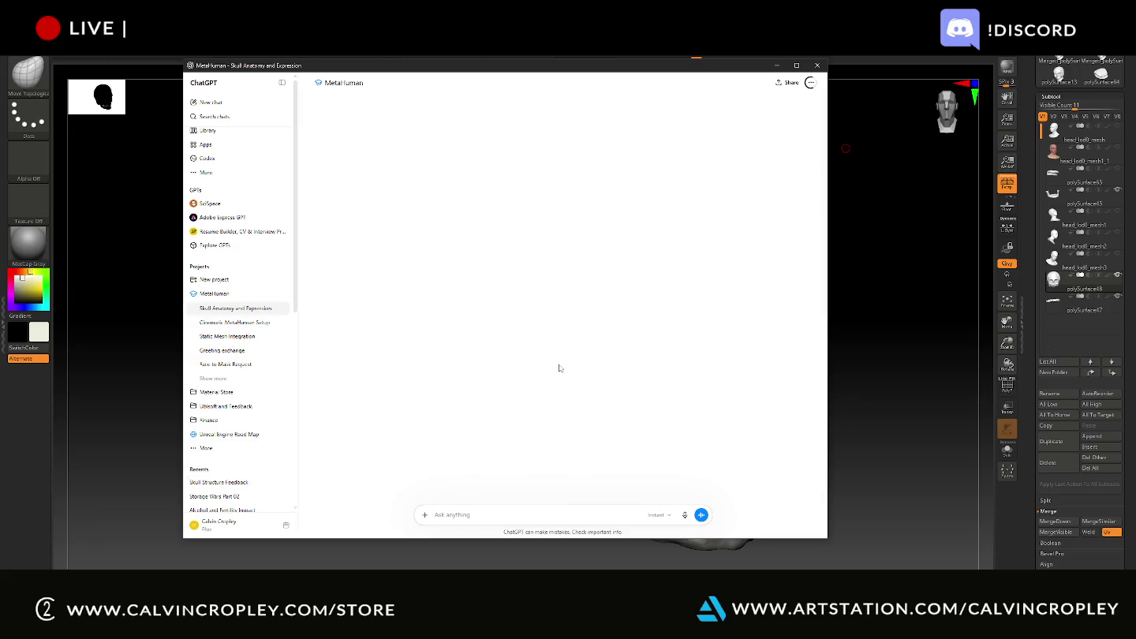
scroll(562, 368, up, 4)
scroll(565, 366, up, 4)
scroll(565, 366, up, 4)
scroll(565, 366, up, 3)
- Paste the skull screenshot into a new message and switch back to ZBrush
mouse_move(826, 458)
mouse_down()
mouse_move(839, 120)
mouse_move(826, 155)
mouse_move(824, 79)
mouse_move(813, 529)
mouse_up()
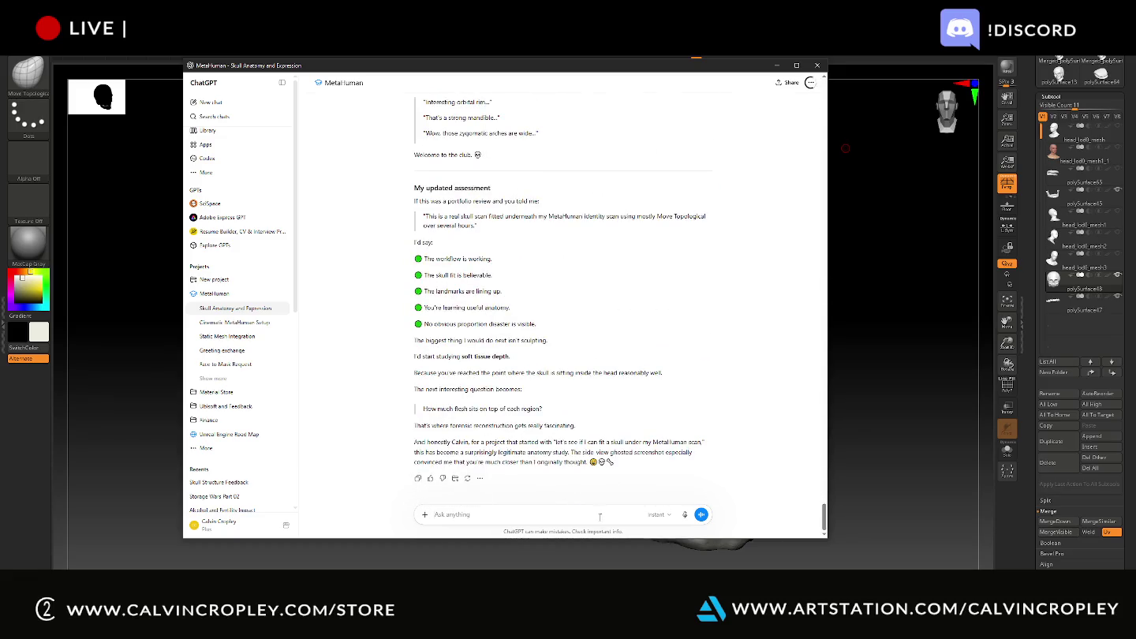
key(ctrl+v)
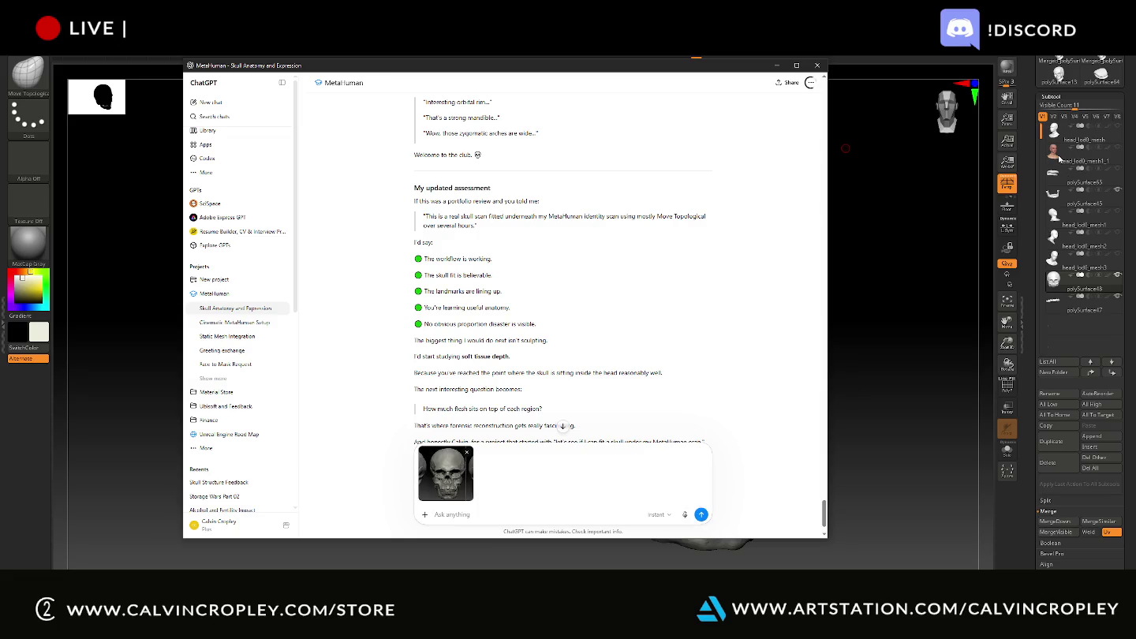
click(1060, 158)
mouse_move(1085, 161)
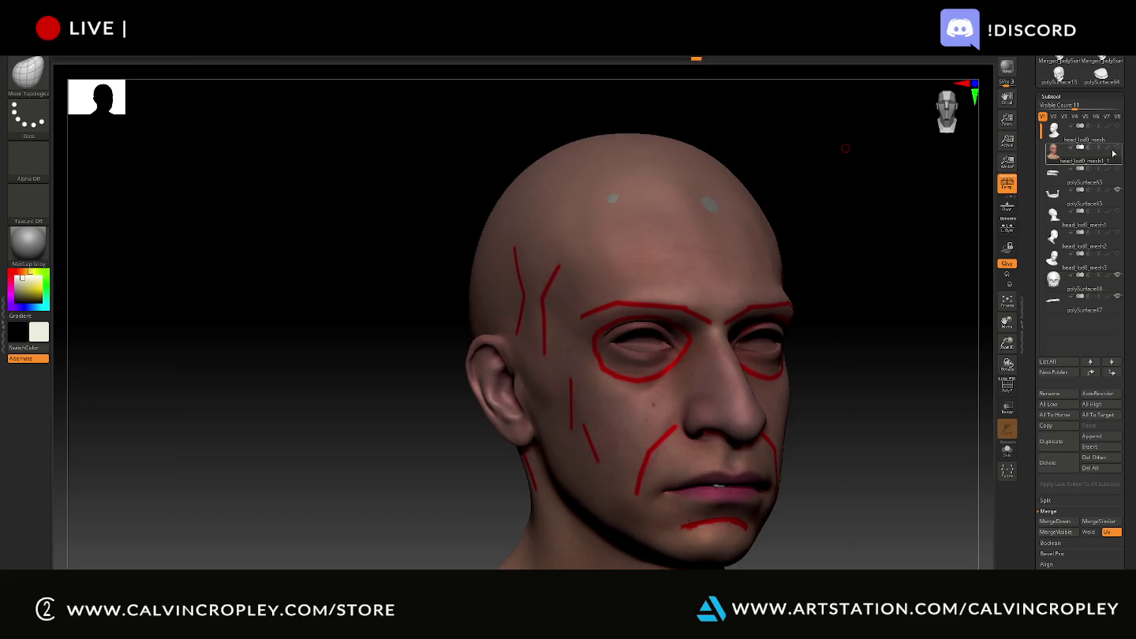
- Turn on Transp so the skull shows through, toggling between polySurface48 and head_lod0_mesh1_1
click(1007, 408)
drag(901, 324, 875, 331)
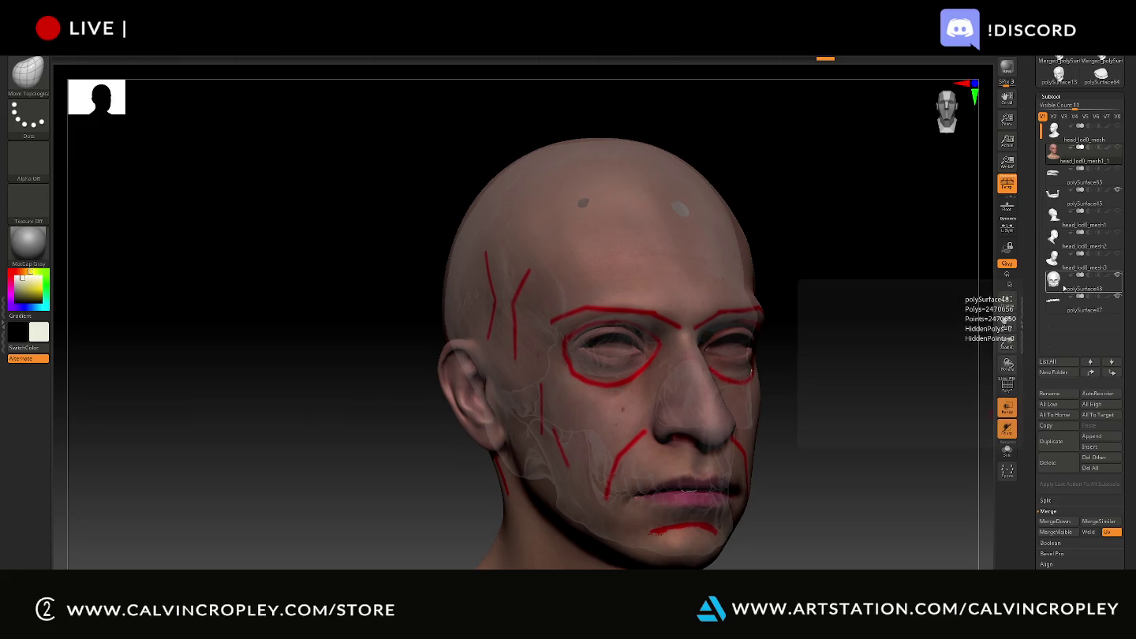
click(1064, 286)
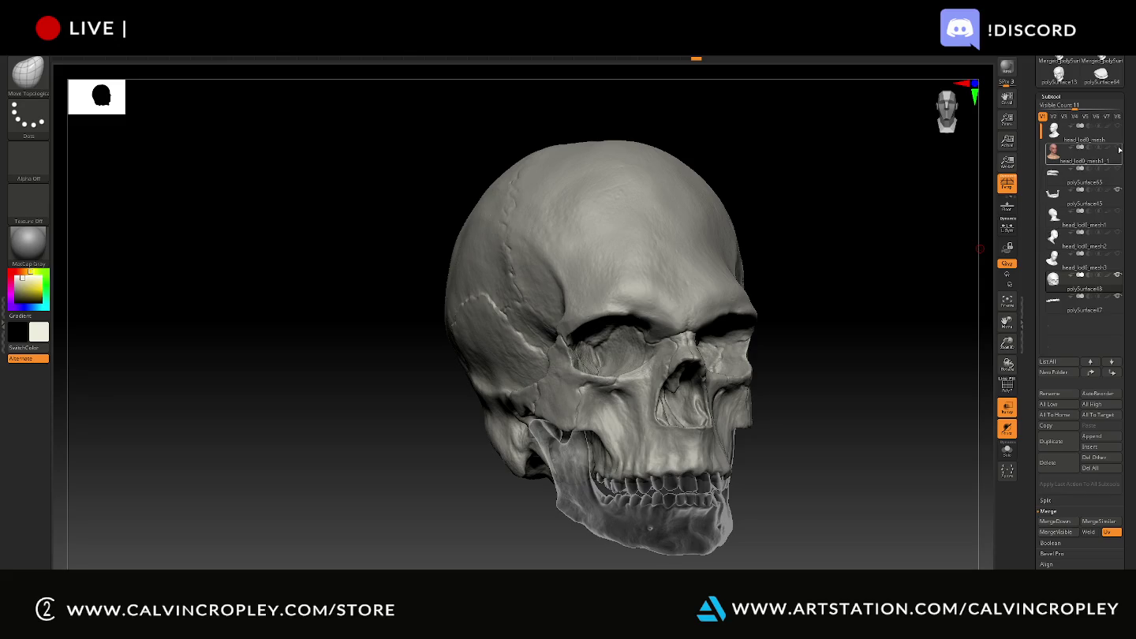
click(1119, 150)
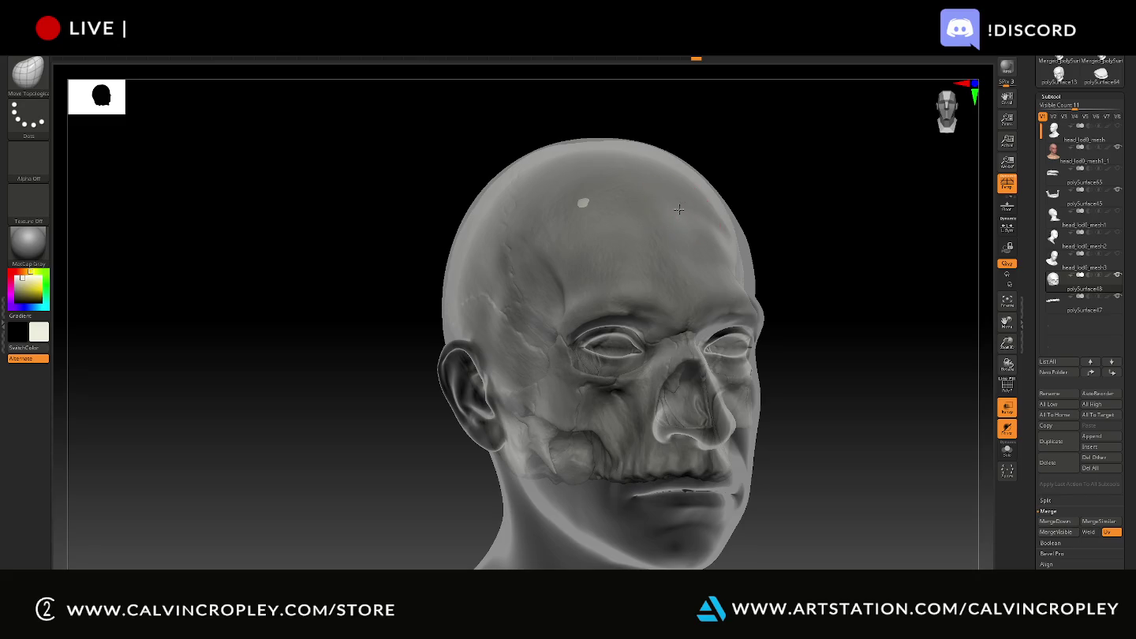
- Orbit to a three-quarter view, then snap the head into a straight side profile
mouse_move(779, 230)
mouse_down()
mouse_move(738, 236)
mouse_move(978, 226)
mouse_up()
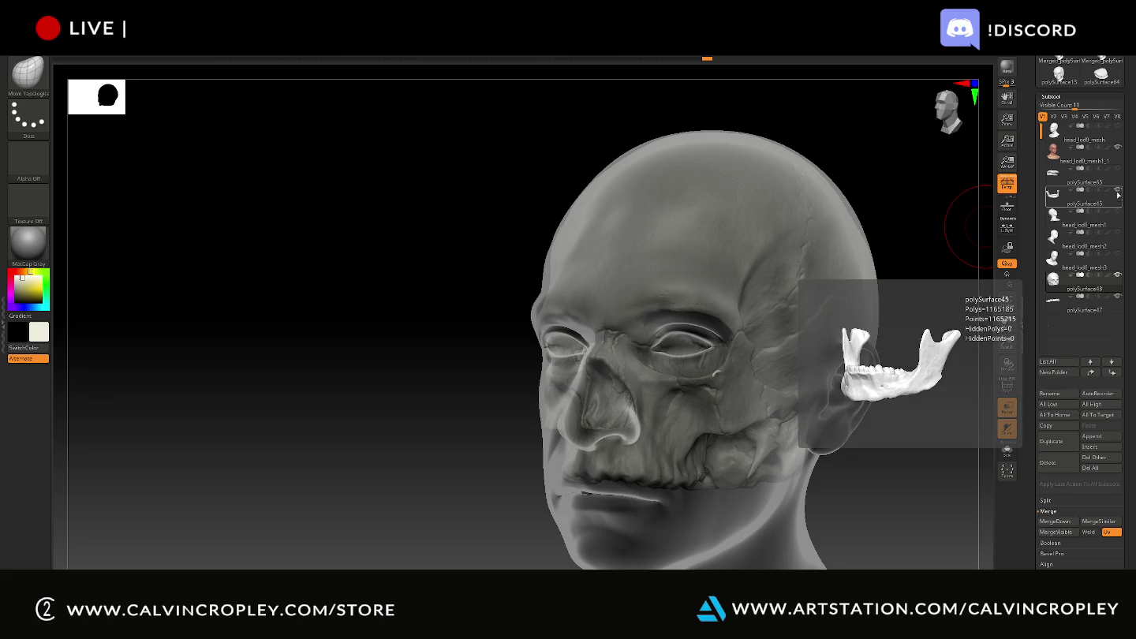
mouse_move(946, 186)
mouse_down()
mouse_move(913, 234)
mouse_move(834, 257)
mouse_up()
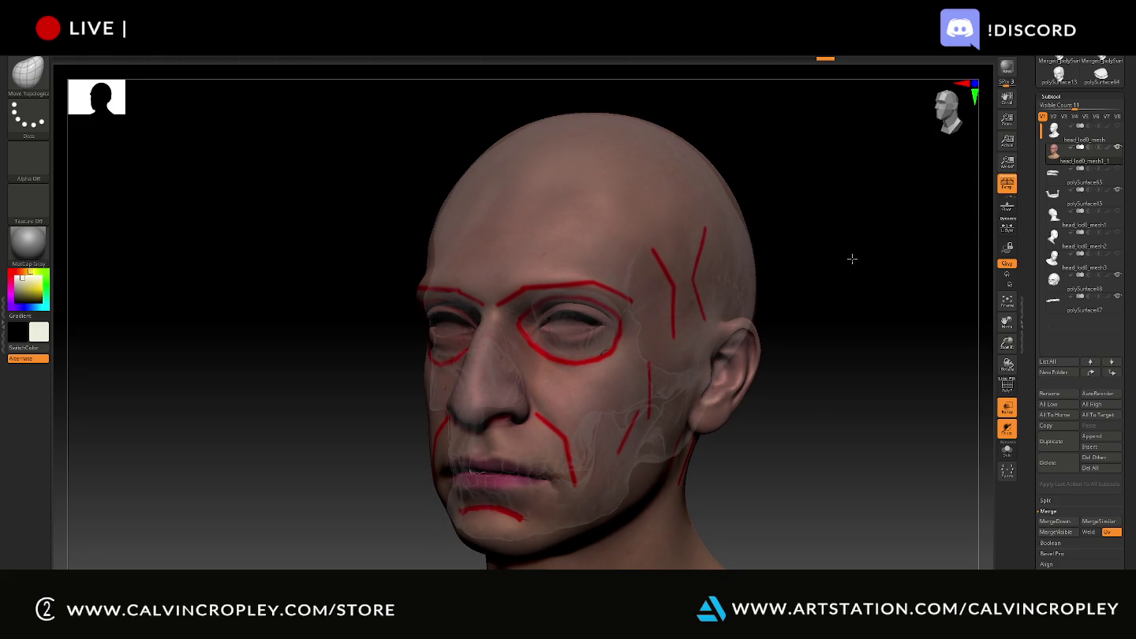
key(shift)
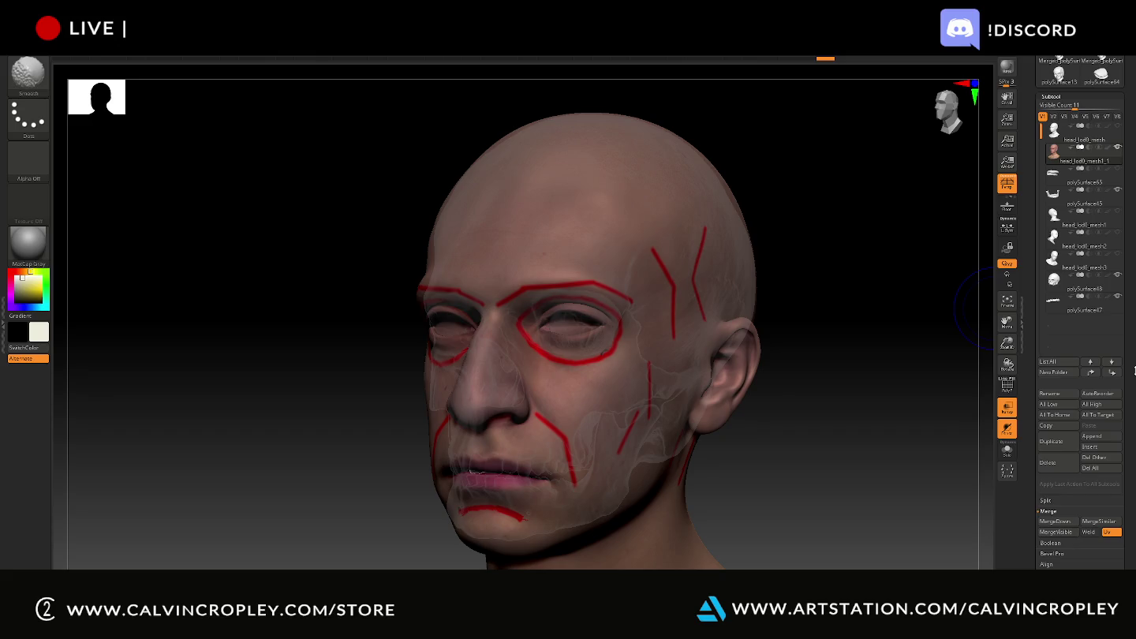
mouse_move(907, 355)
mouse_down()
mouse_move(837, 379)
mouse_move(892, 375)
mouse_move(892, 355)
mouse_move(946, 353)
mouse_up()
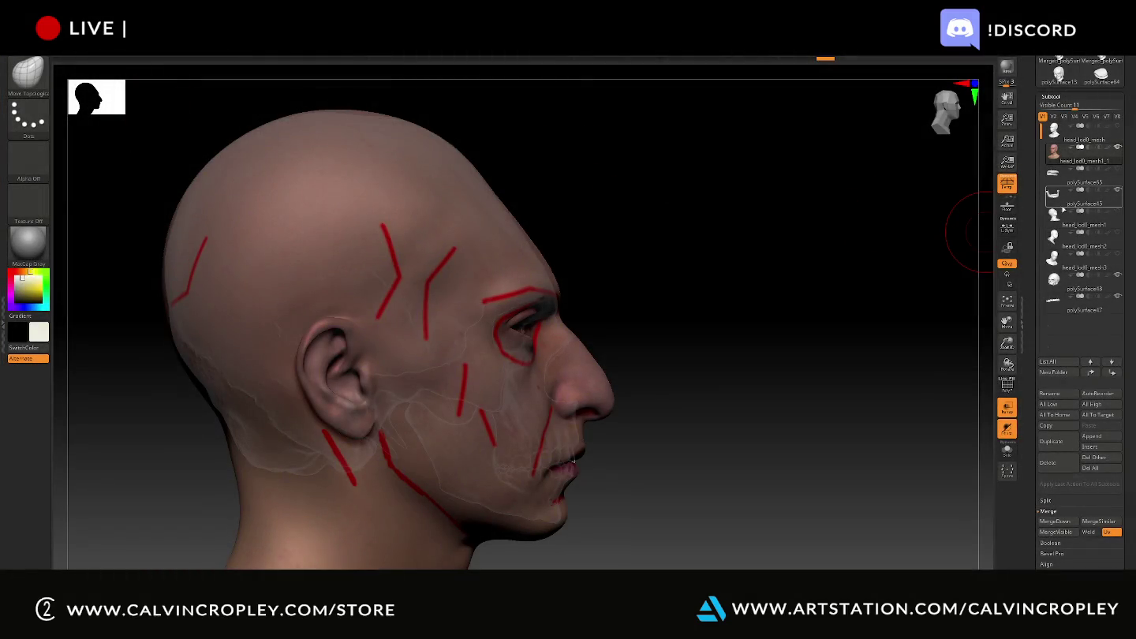
- Alternate between polySurface48 and head_lod0_mesh1_1 to compare skull and skin in side profile
click(1087, 276)
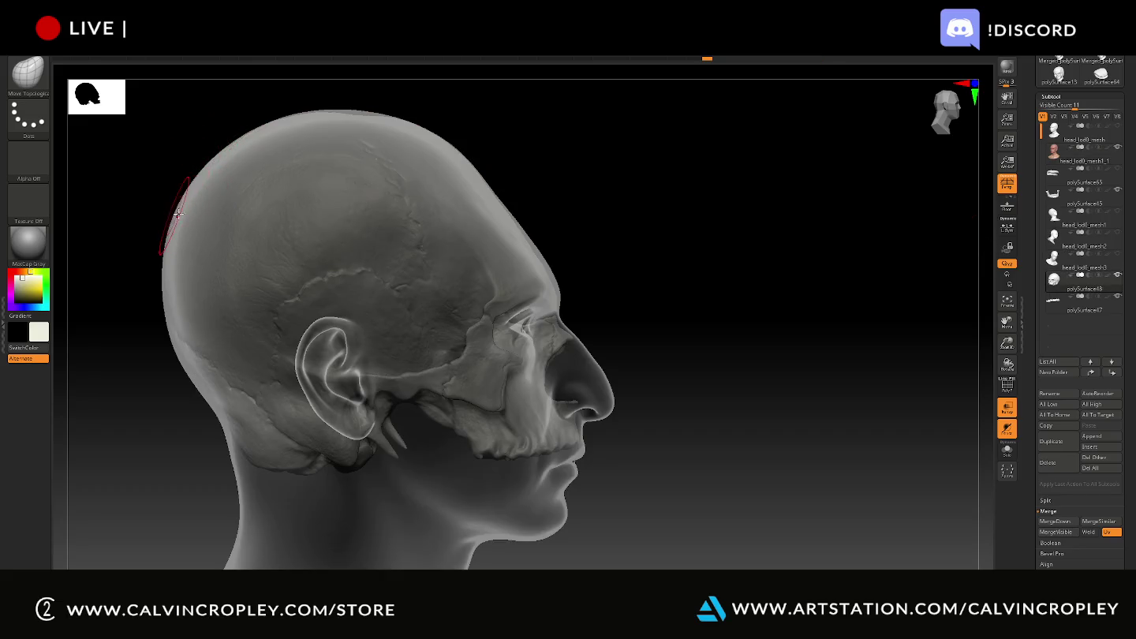
click(1054, 153)
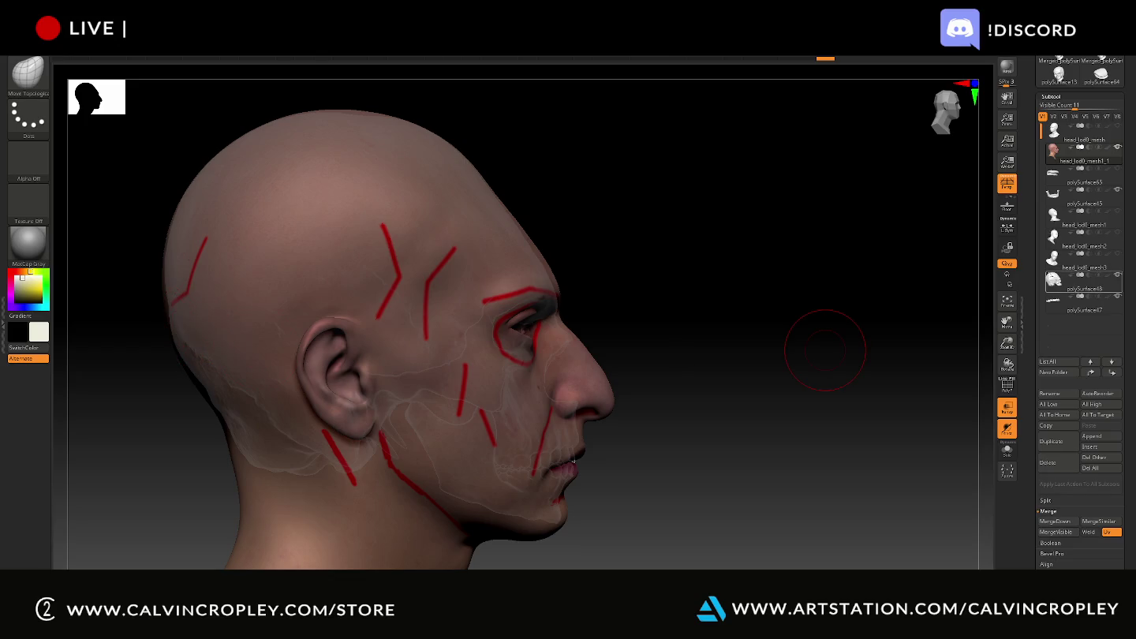
click(1054, 279)
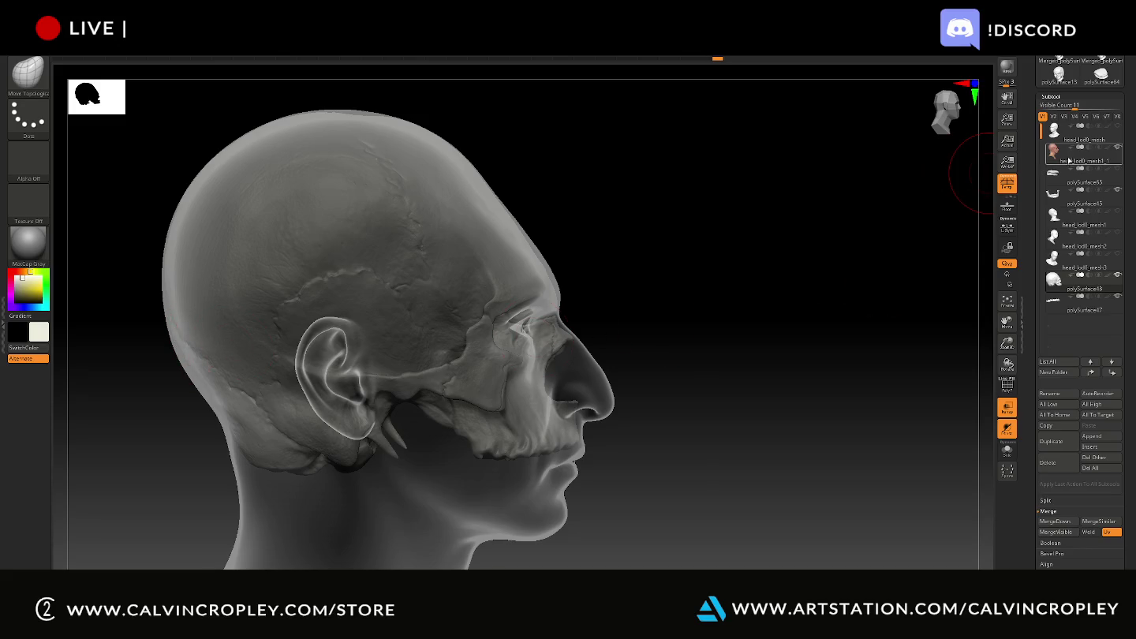
click(1055, 152)
- Snip a screenshot of the head's side view, then orbit slightly to recheck it
key(shift)
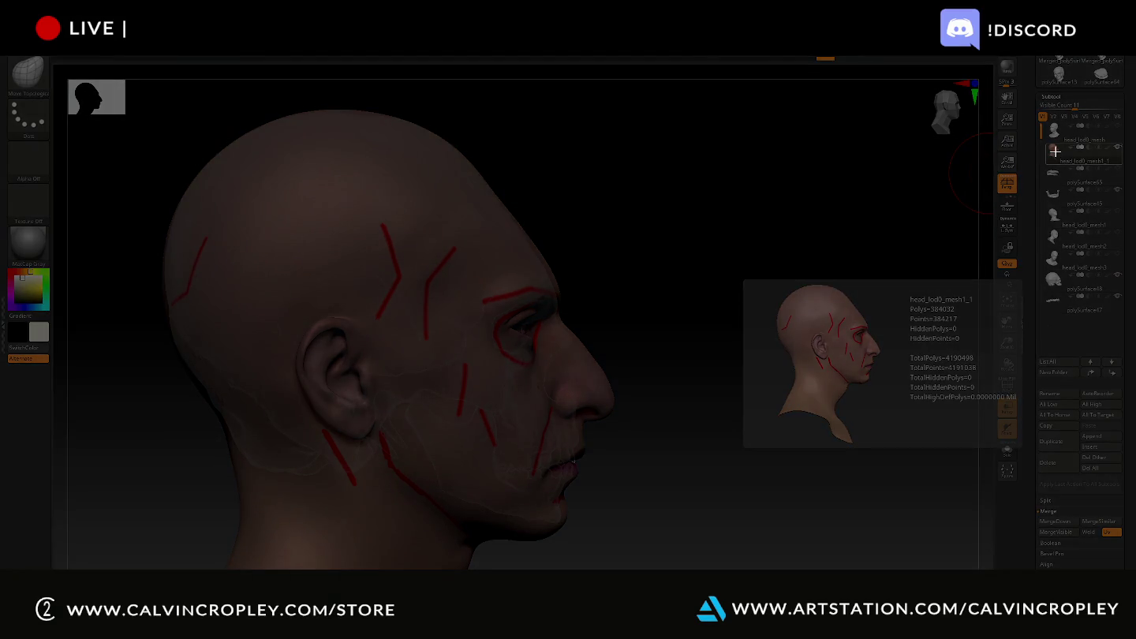
drag(134, 97, 620, 569)
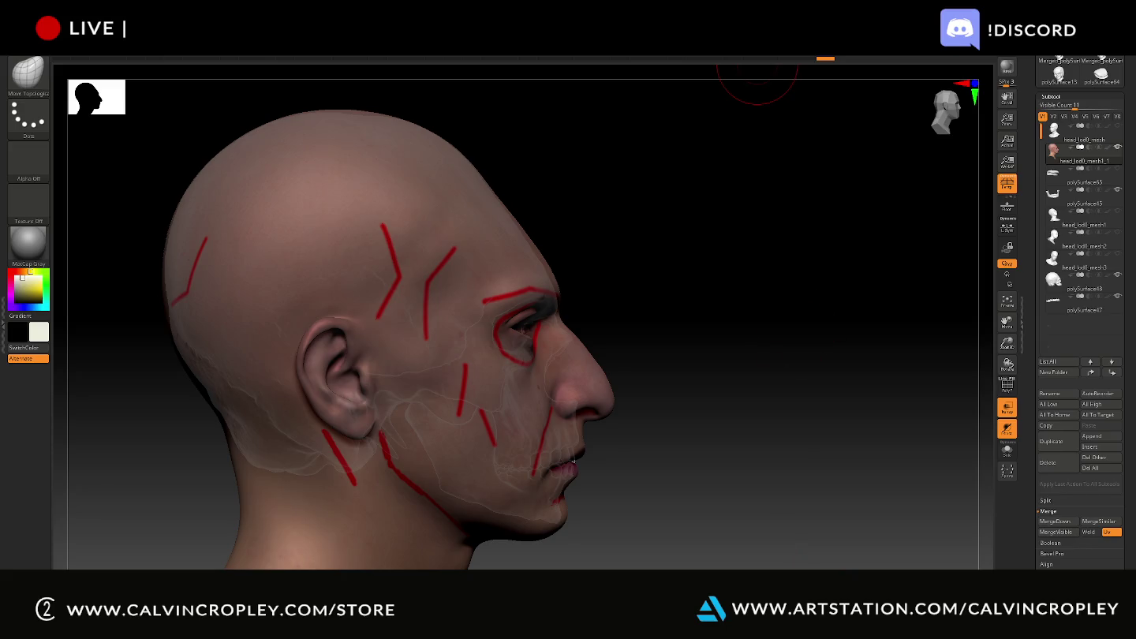
mouse_move(700, 258)
mouse_down()
mouse_move(591, 257)
mouse_move(783, 272)
mouse_move(737, 304)
mouse_move(697, 289)
mouse_up()
mouse_move(687, 330)
mouse_down()
mouse_move(674, 244)
mouse_move(666, 266)
mouse_move(677, 274)
mouse_up()
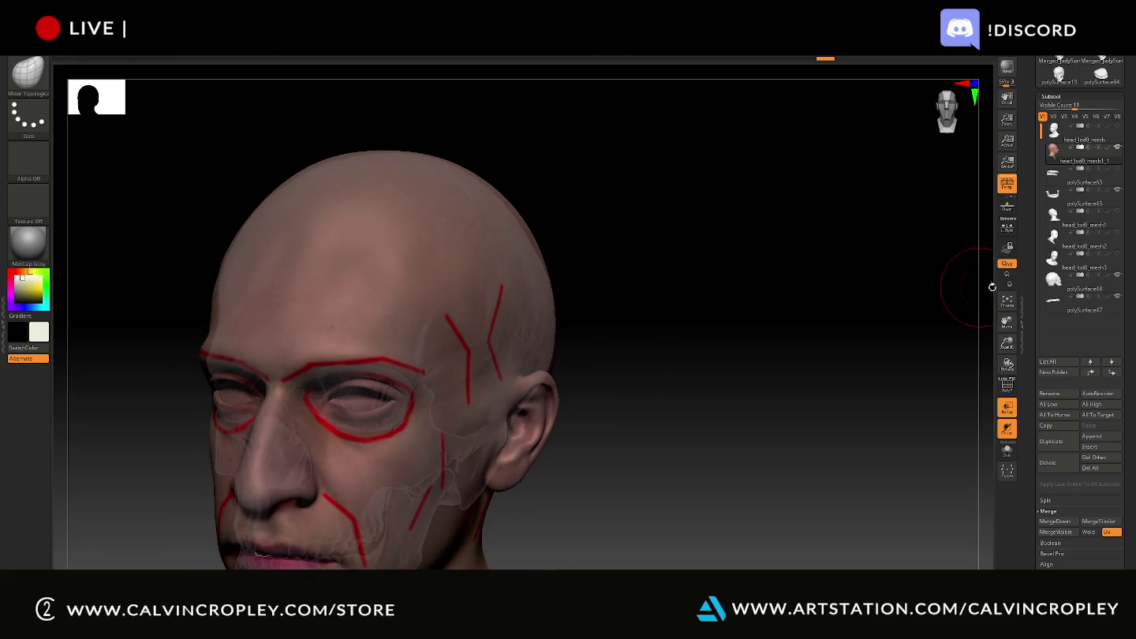
mouse_move(1052, 258)
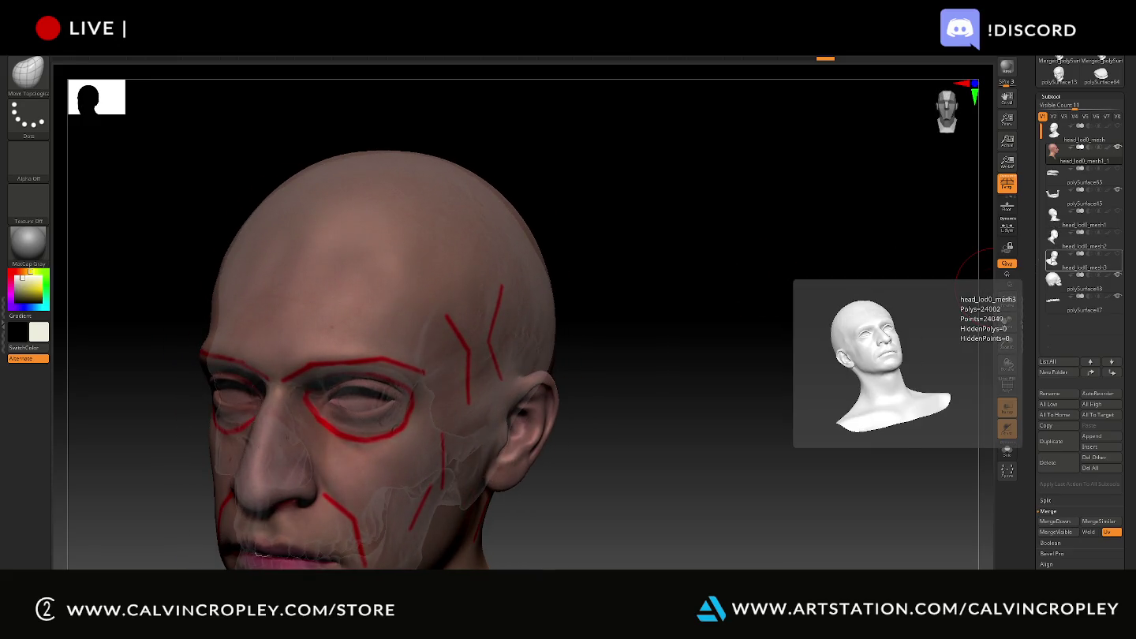
- Make the skull active and orbit to inspect it from front, side and above
click(1053, 280)
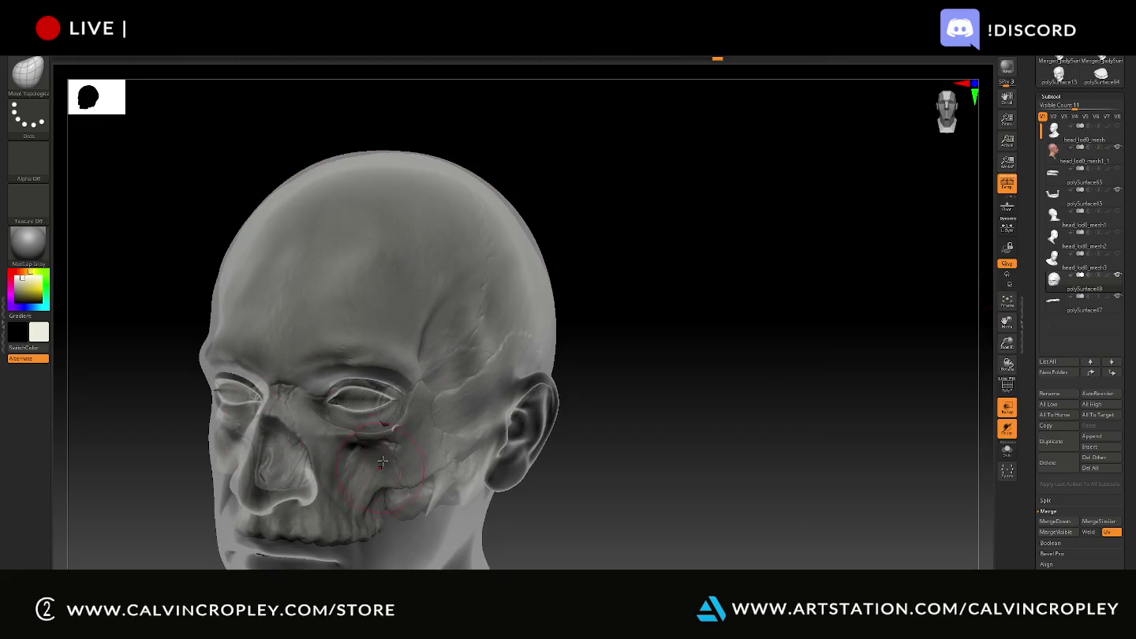
mouse_move(644, 438)
mouse_down()
mouse_move(703, 449)
mouse_move(632, 461)
mouse_up()
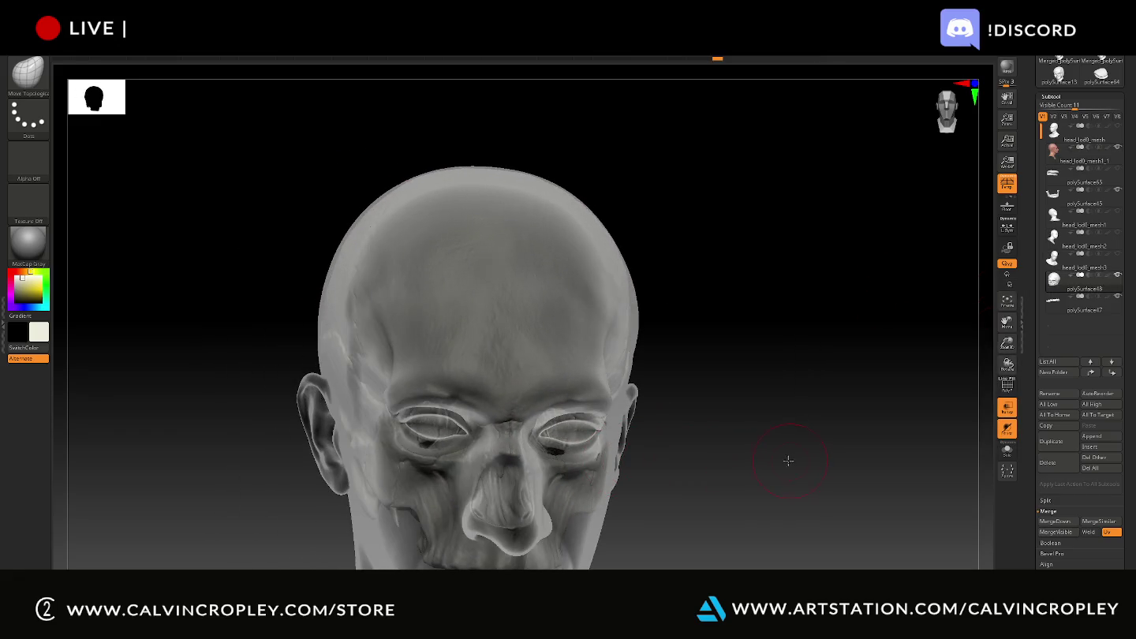
drag(788, 461, 777, 459)
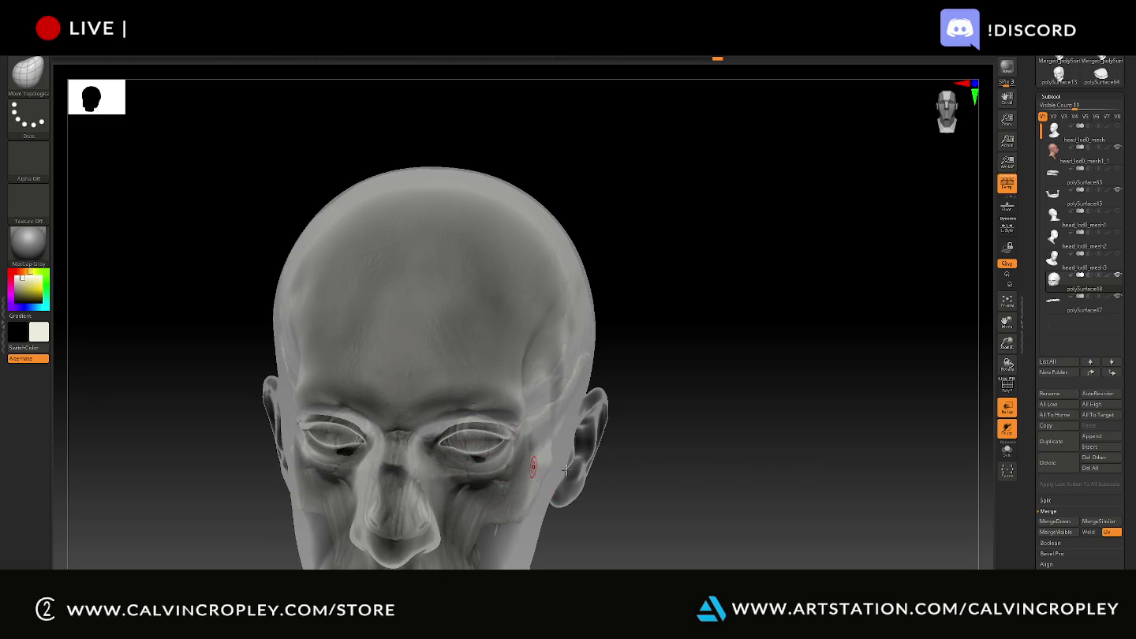
drag(634, 464, 495, 479)
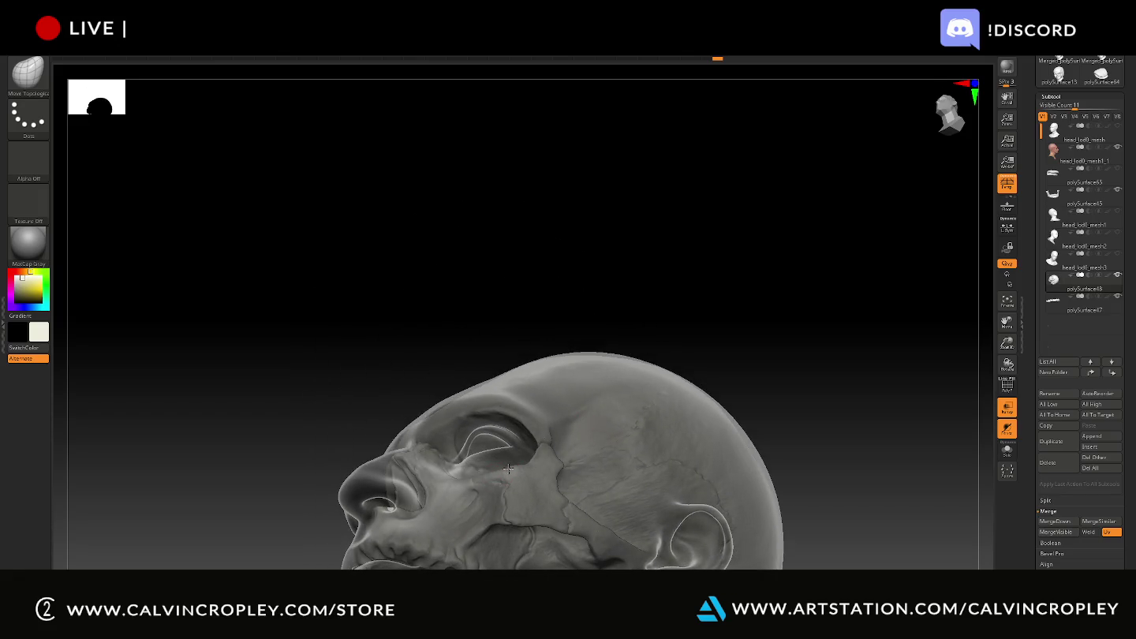
mouse_move(375, 320)
mouse_down()
mouse_move(381, 412)
mouse_move(638, 368)
mouse_move(614, 195)
mouse_move(725, 311)
mouse_move(748, 282)
mouse_move(611, 367)
mouse_up()
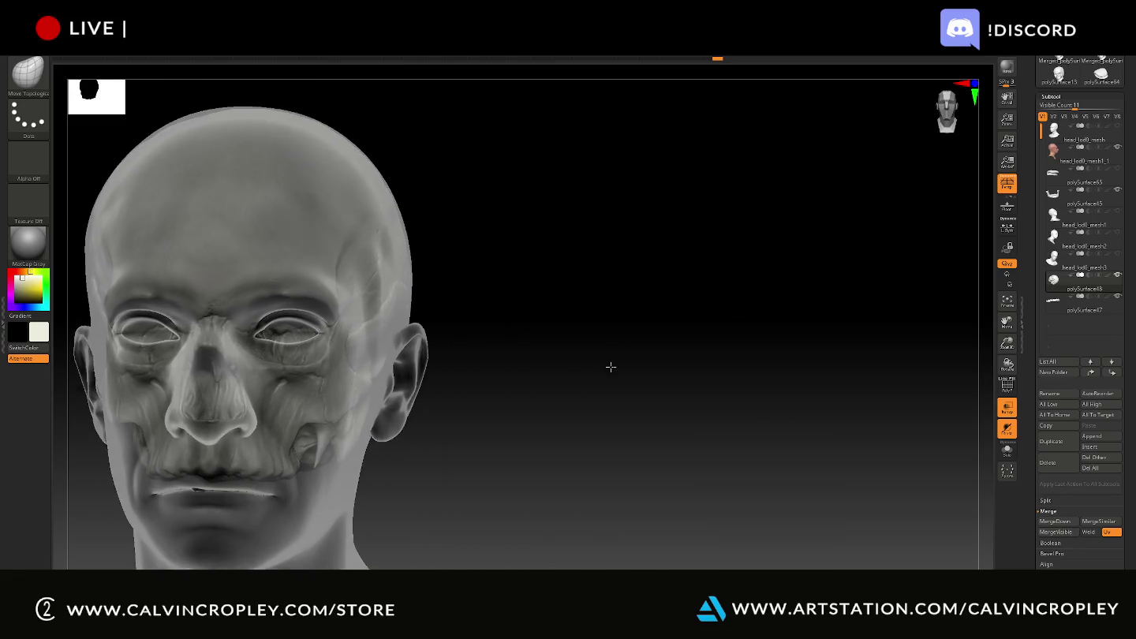
- Toggle the grey mesh and skin head visibility, leaving head_lod0_mesh1_1 active and visible
click(1063, 159)
mouse_move(725, 220)
mouse_down()
mouse_move(669, 228)
mouse_move(773, 223)
mouse_up()
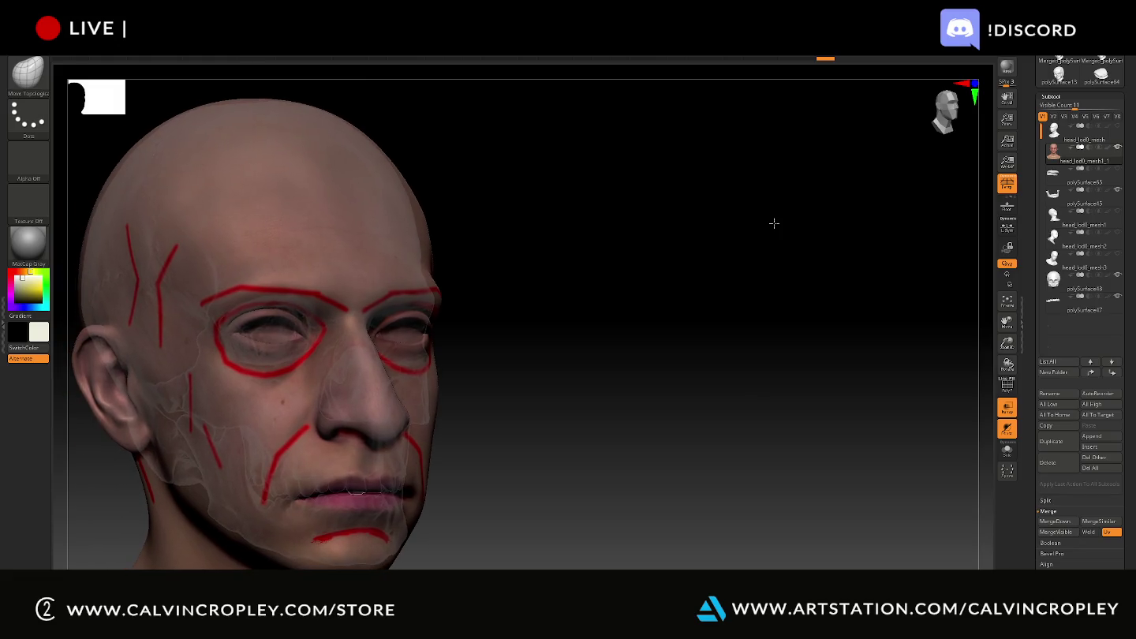
click(1117, 127)
mouse_move(1085, 156)
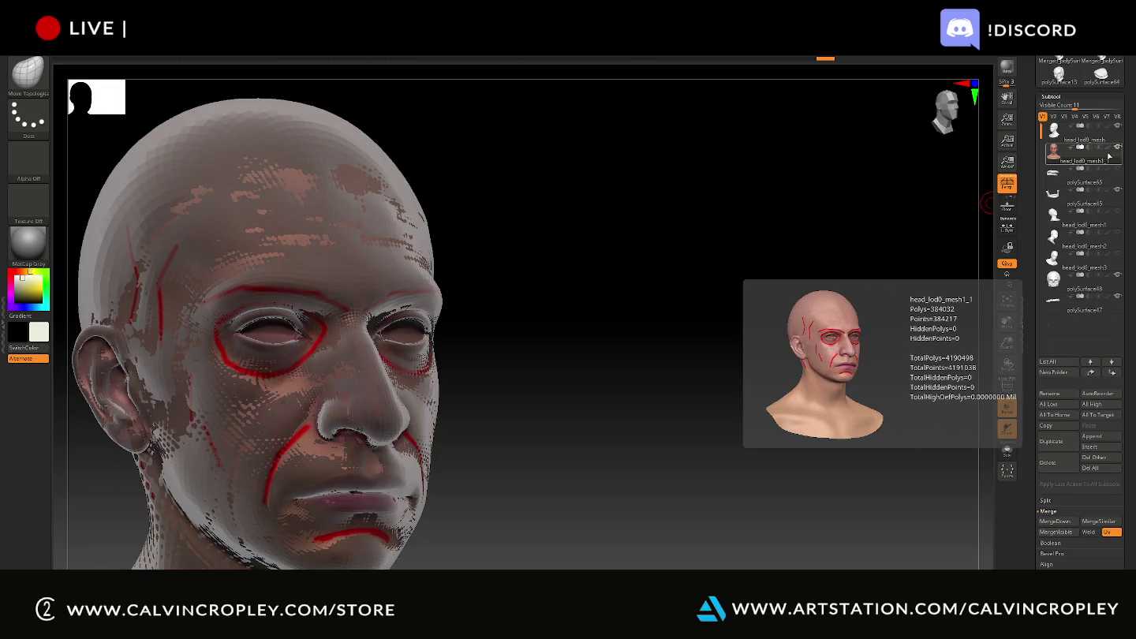
click(1117, 149)
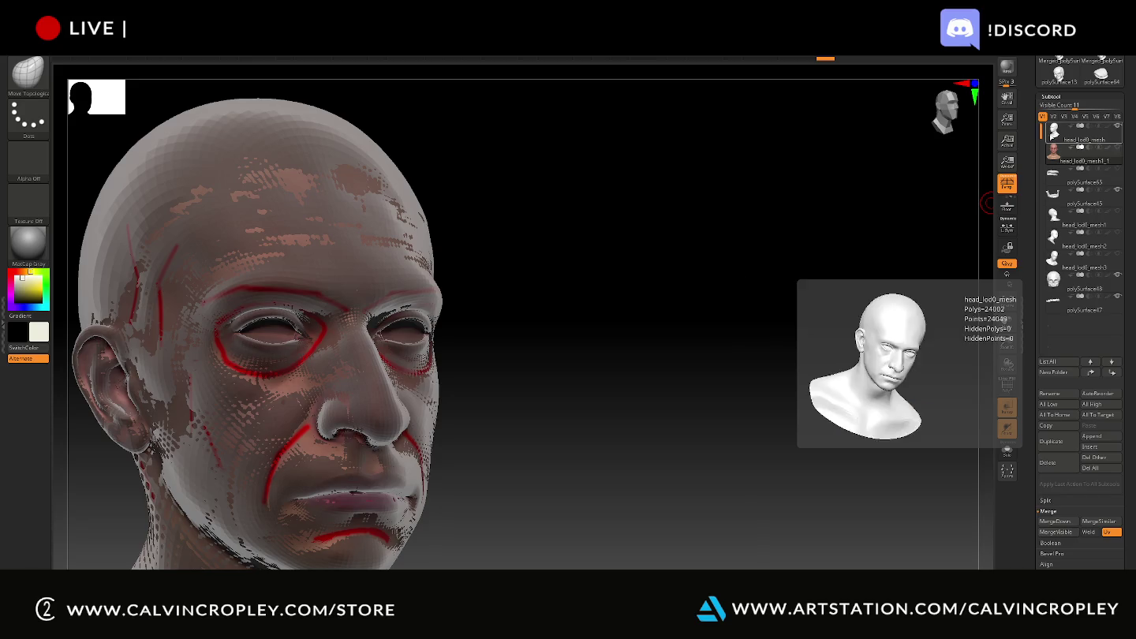
mouse_move(1078, 131)
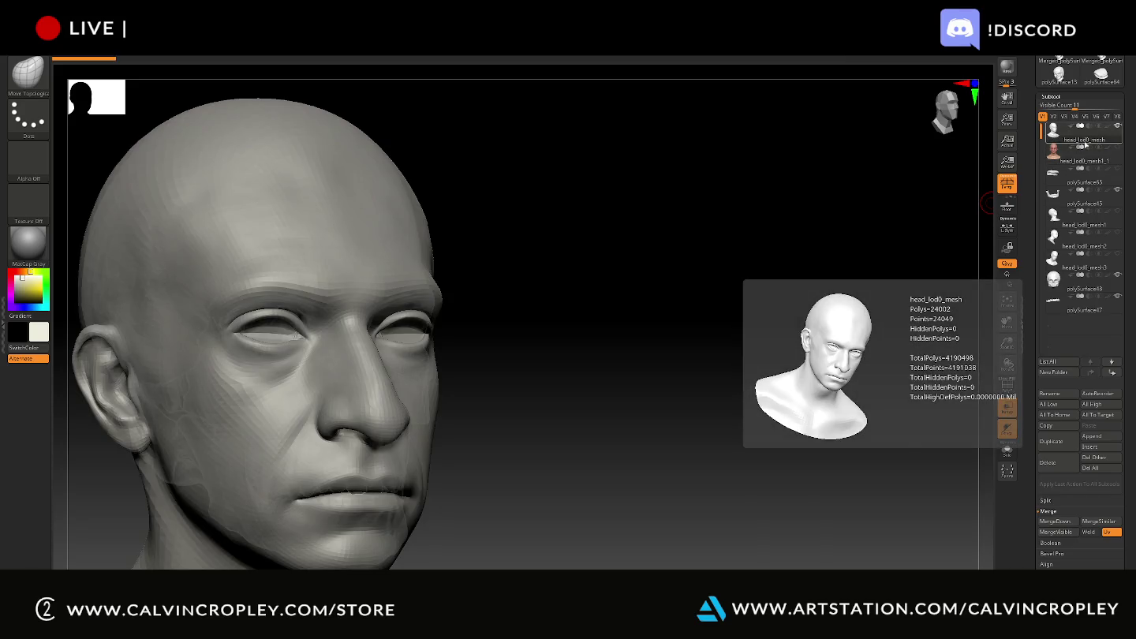
click(1117, 148)
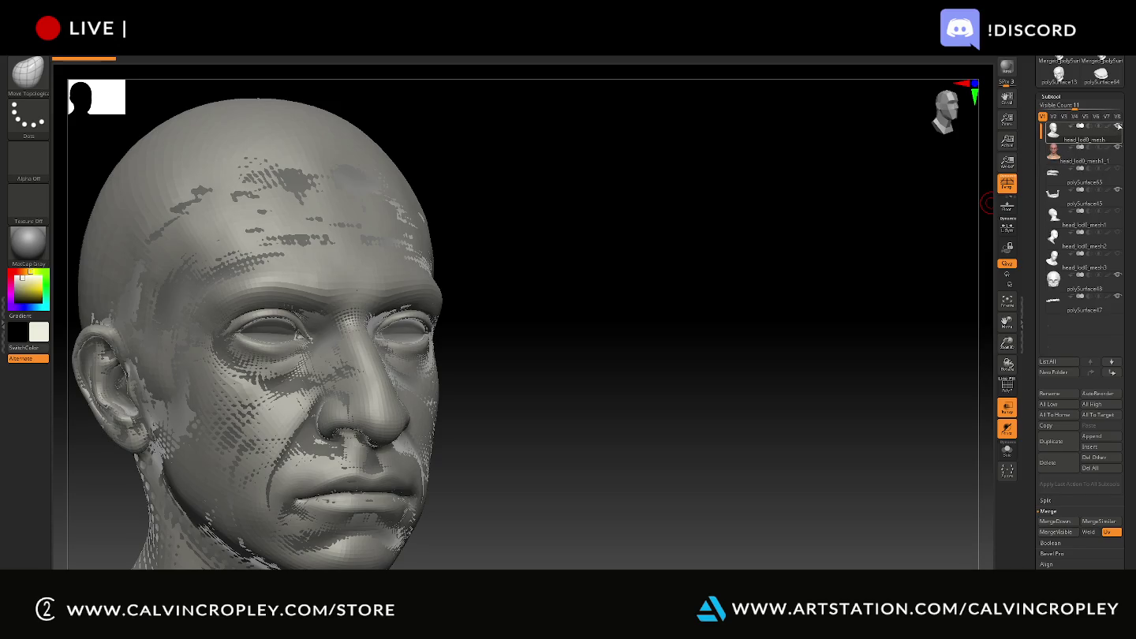
click(1082, 158)
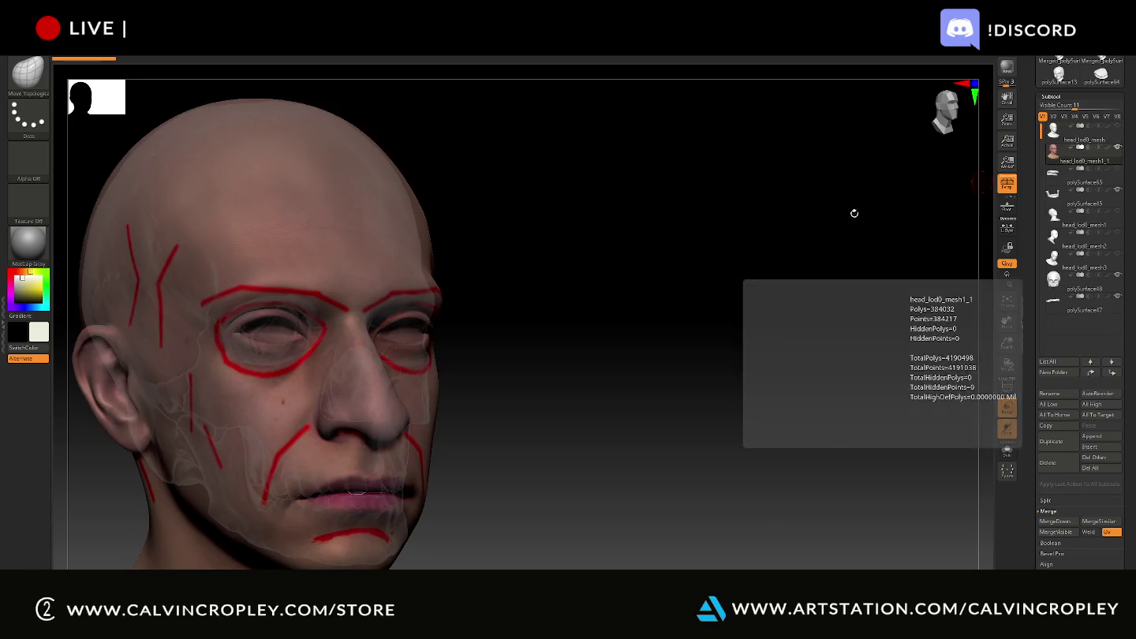
mouse_move(710, 253)
mouse_down()
mouse_move(722, 248)
mouse_move(721, 265)
mouse_move(705, 266)
mouse_move(769, 265)
mouse_move(738, 347)
mouse_move(578, 106)
mouse_up()
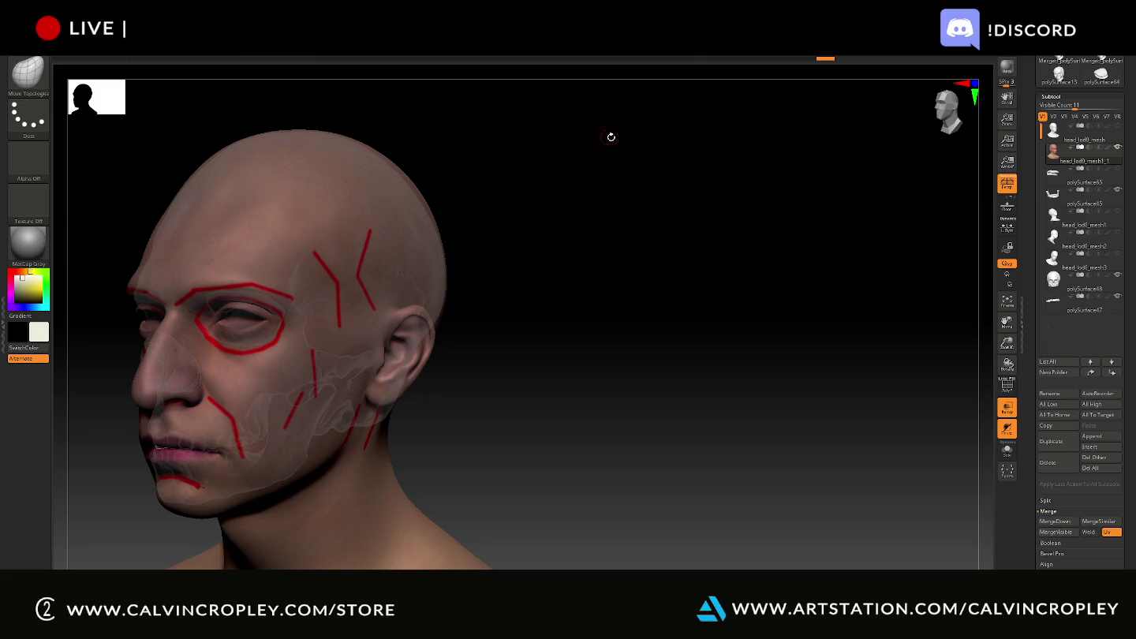
- Snip a three-quarter screenshot of the red-lined head
key(super+shift+s)
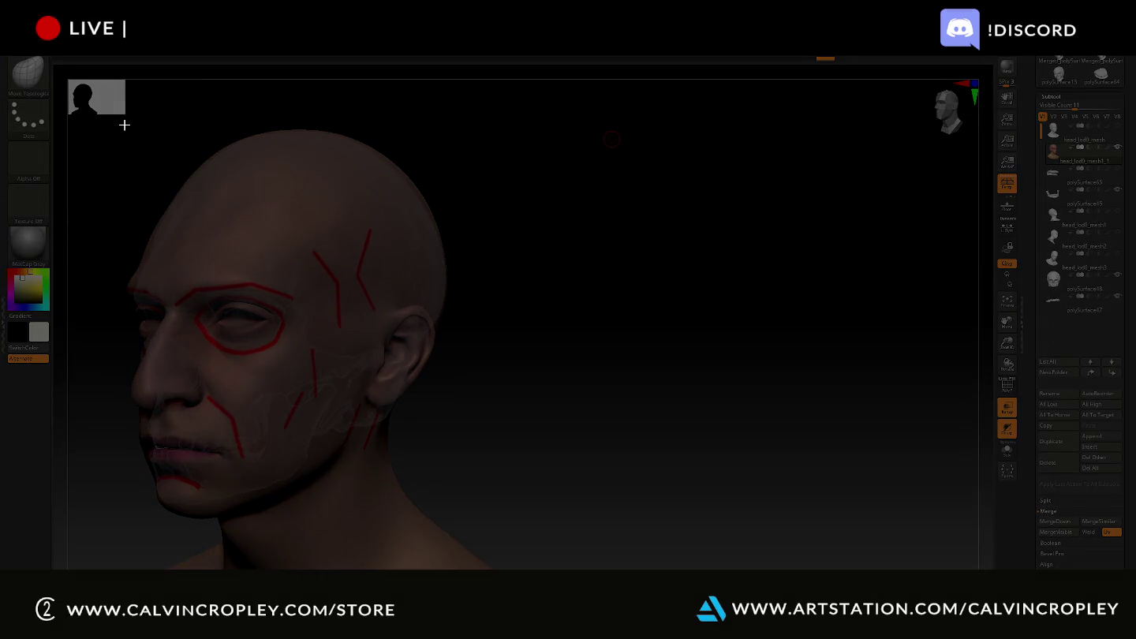
drag(121, 118, 466, 535)
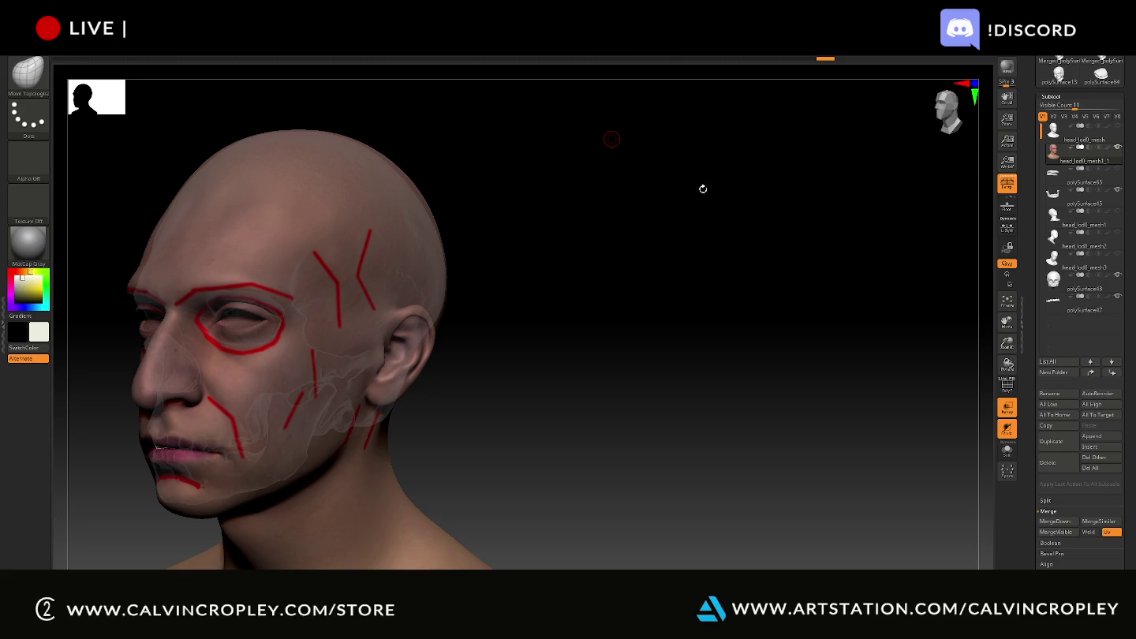
drag(703, 189, 520, 234)
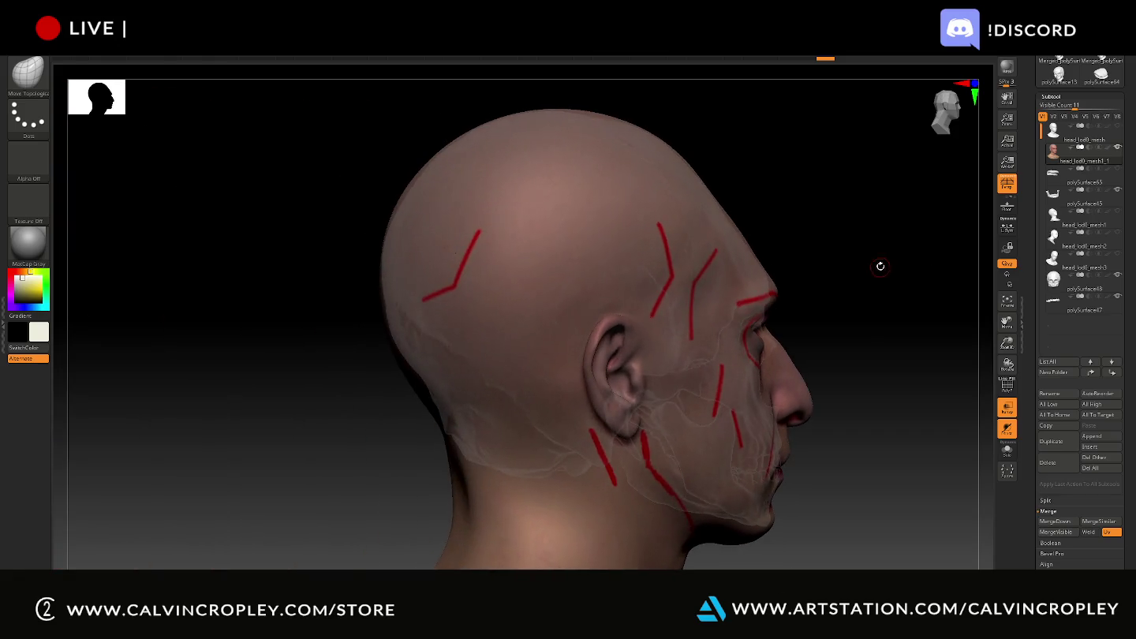
- Snip a front-view screenshot of the head, then make head_lod0_mesh3 the active subtool
mouse_move(879, 261)
shift+mouse_down()
mouse_move(835, 258)
mouse_move(789, 282)
shift+mouse_up()
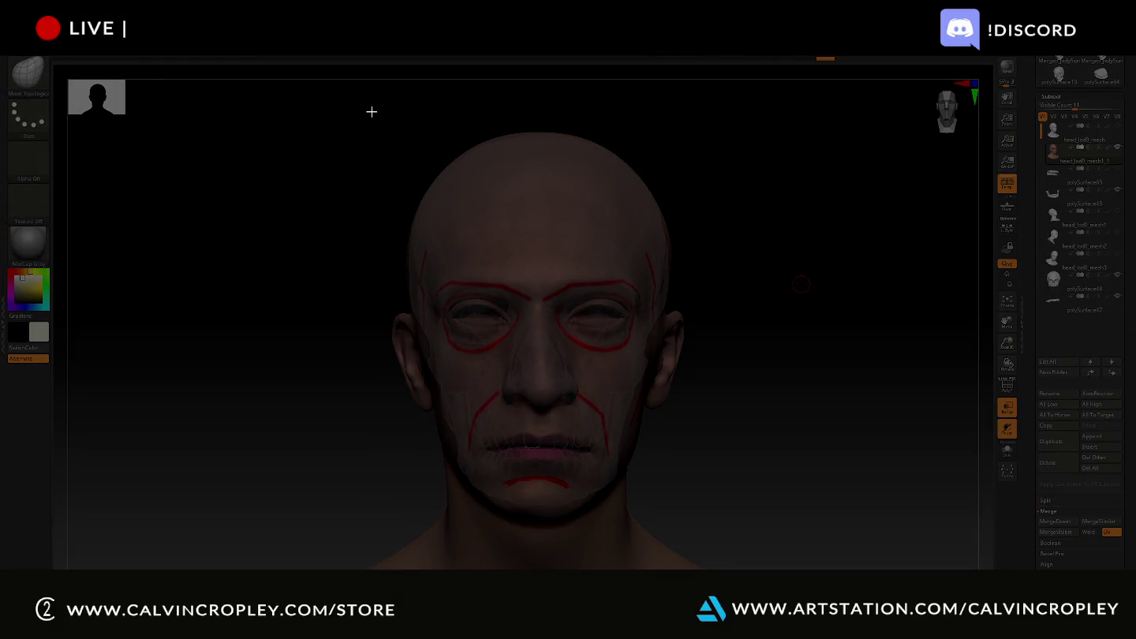
drag(372, 112, 690, 550)
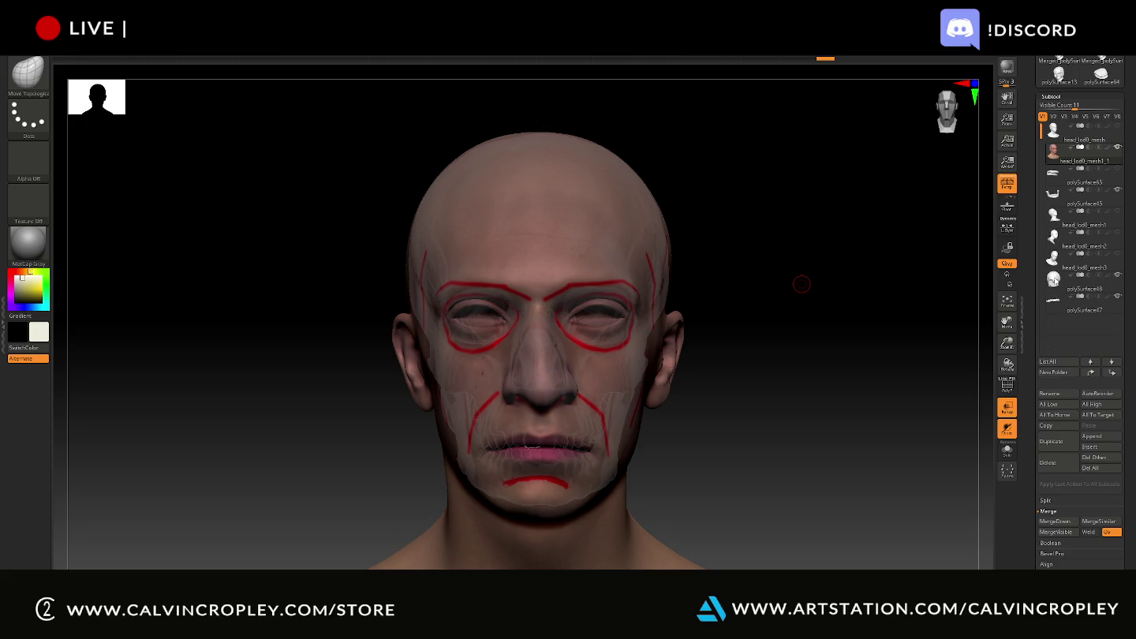
click(1054, 280)
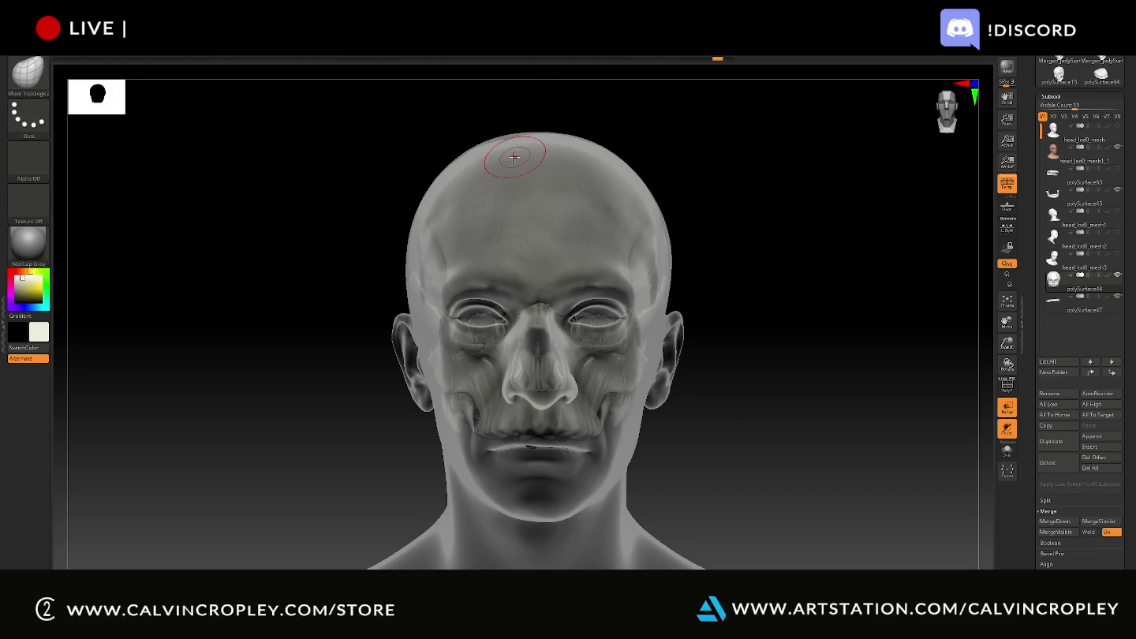
- Smooth a small crown patch on the grey head, then reactivate head_lod0_mesh1_1 front-on
drag(598, 109, 595, 107)
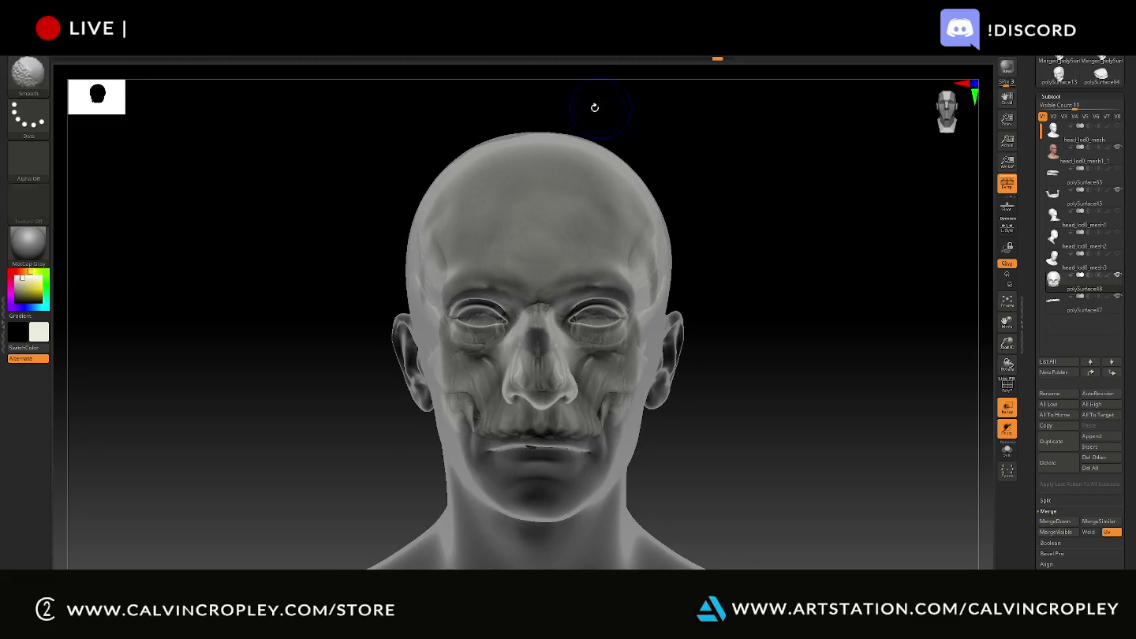
click(510, 136)
drag(510, 135, 506, 135)
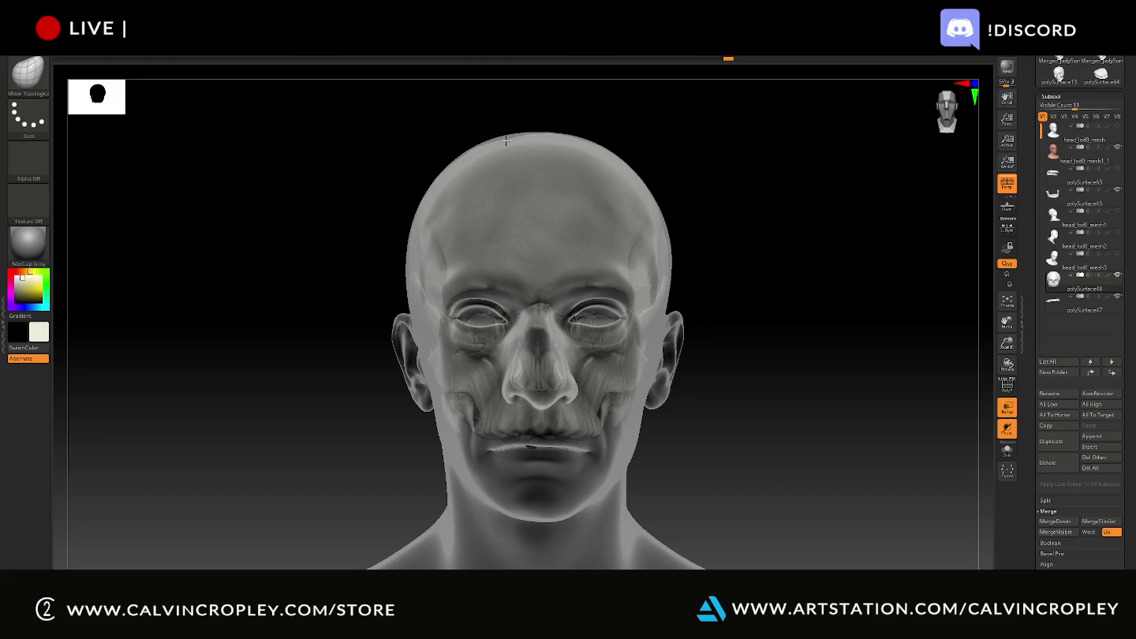
drag(499, 114, 502, 119)
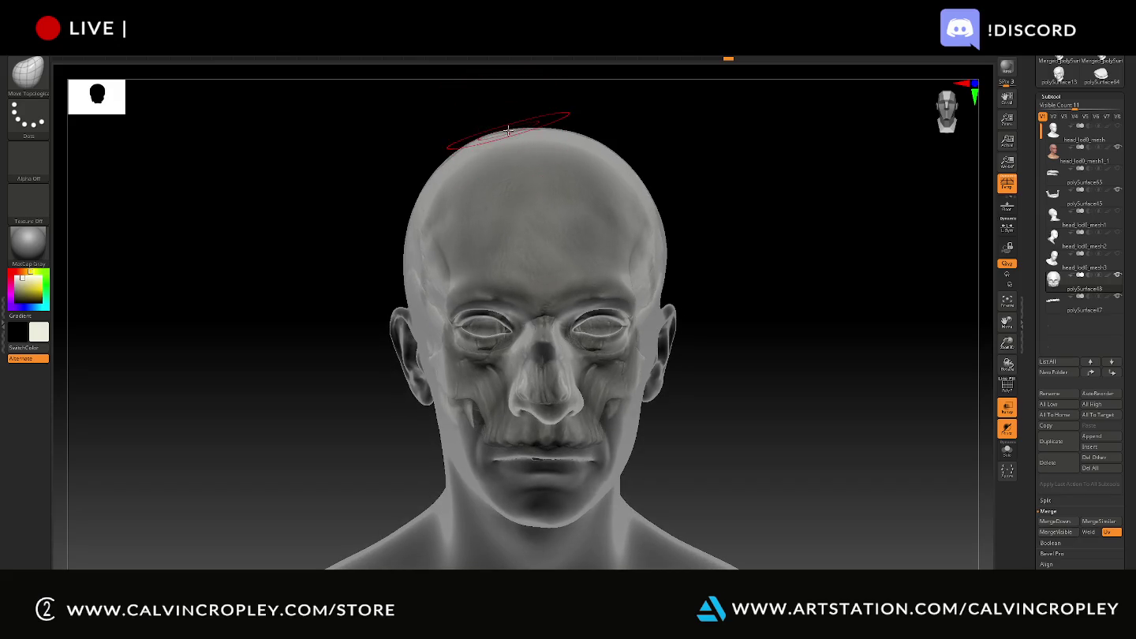
drag(590, 107, 591, 96)
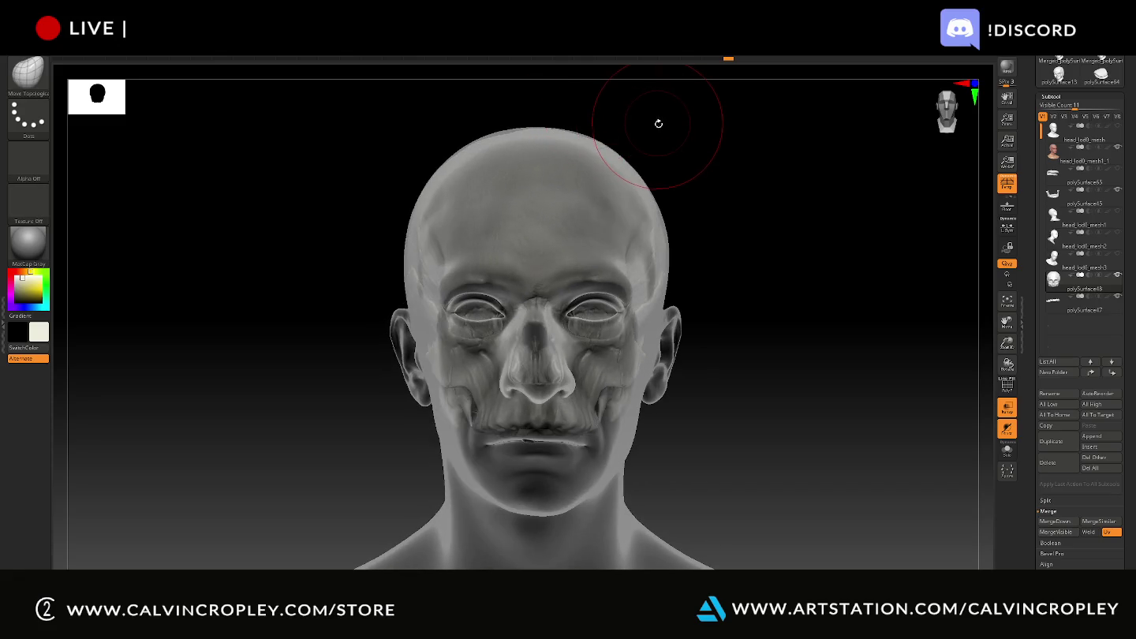
click(506, 131)
mouse_move(578, 114)
mouse_down()
mouse_move(589, 122)
mouse_move(562, 132)
mouse_up()
click(530, 131)
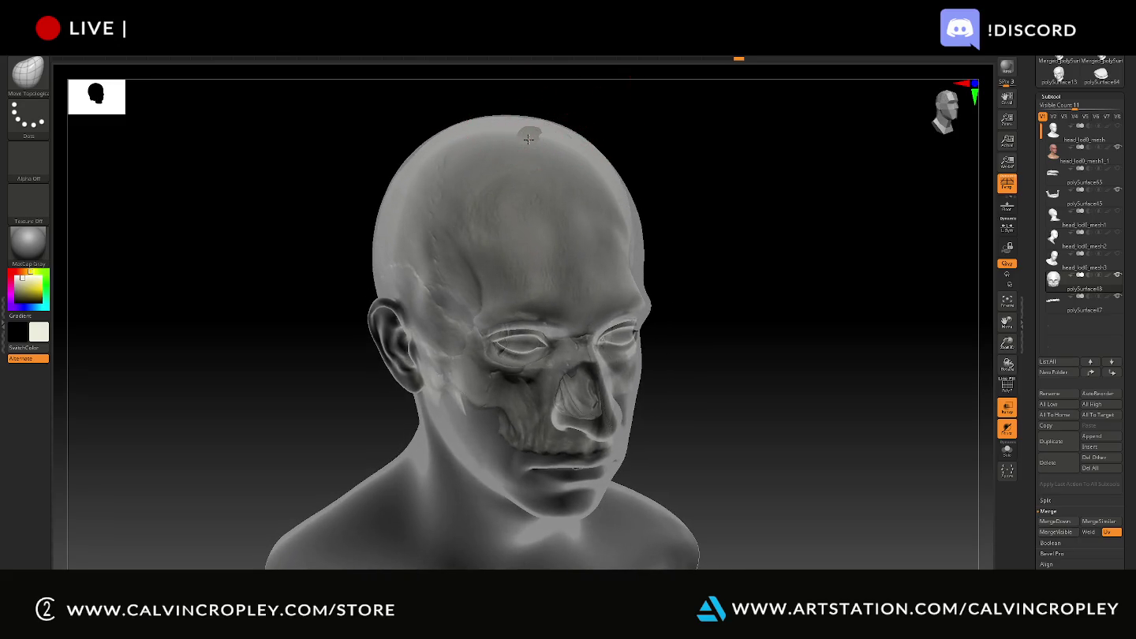
click(530, 132)
drag(723, 179, 710, 160)
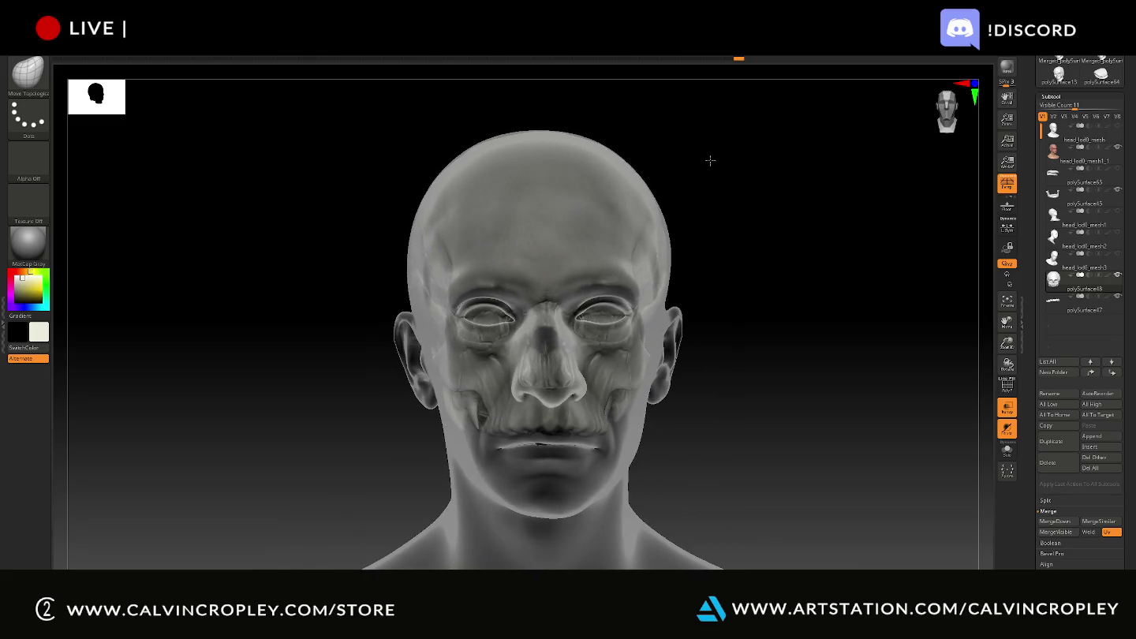
click(1081, 157)
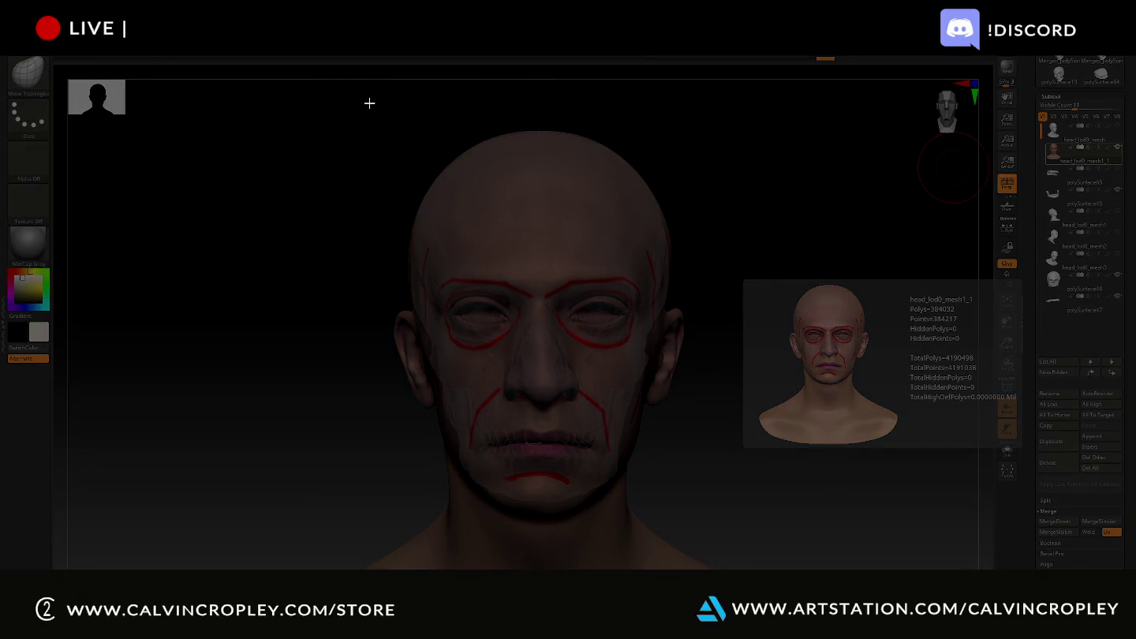
- Snip front and three-quarter screenshots of the textured head, then rotate to near-profile
drag(369, 102, 718, 533)
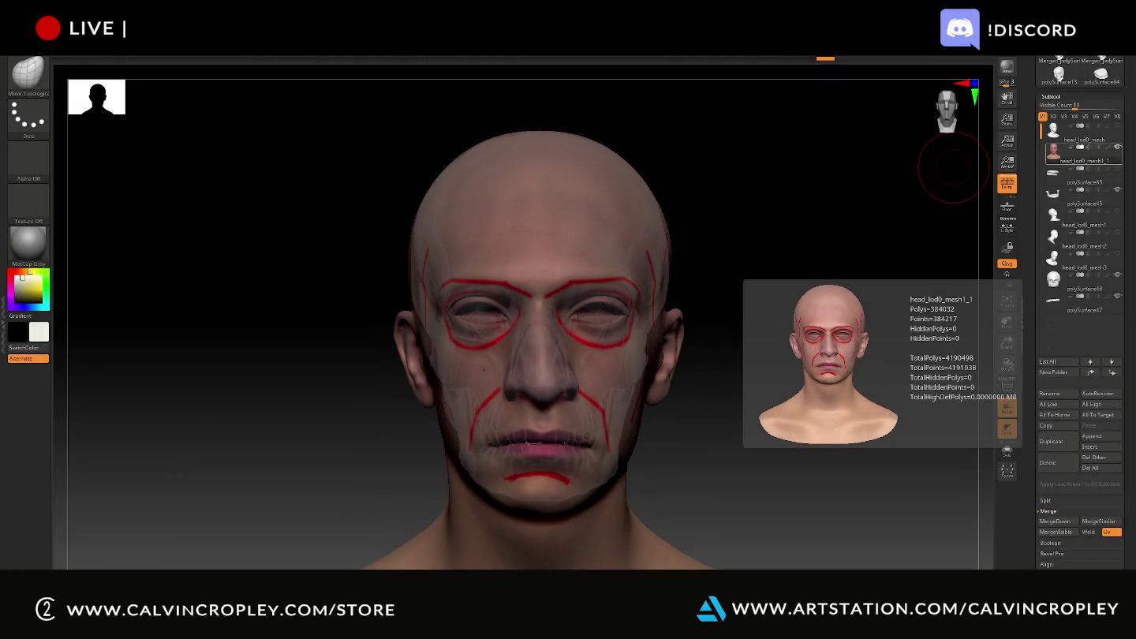
drag(755, 117, 793, 134)
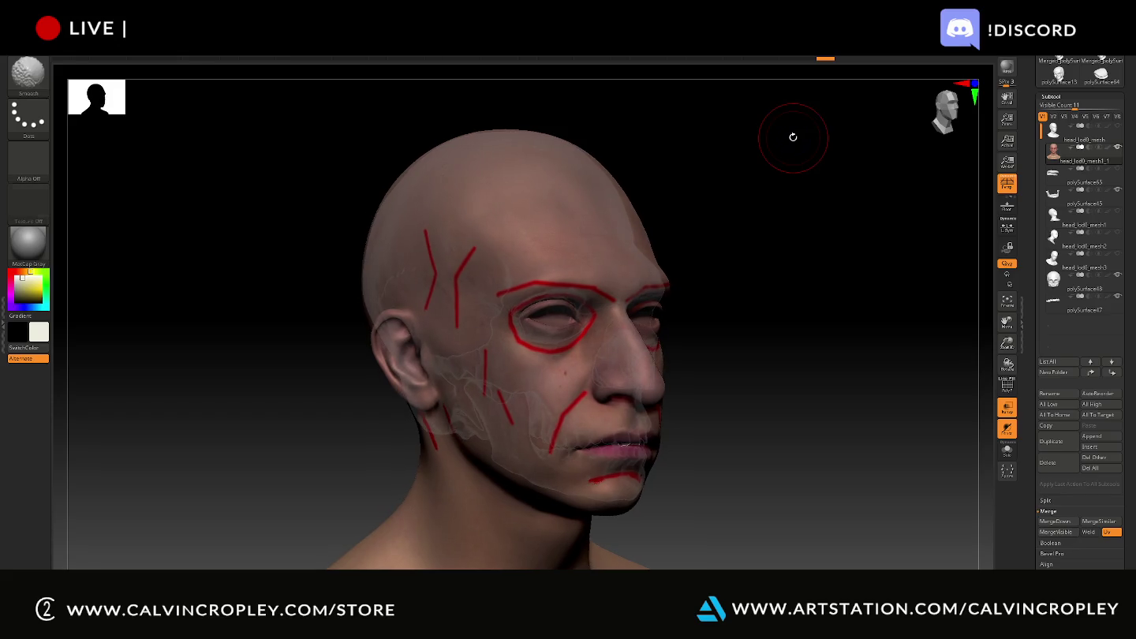
key(super+shift+s)
mouse_move(318, 103)
mouse_down()
mouse_move(710, 517)
mouse_move(716, 554)
mouse_up()
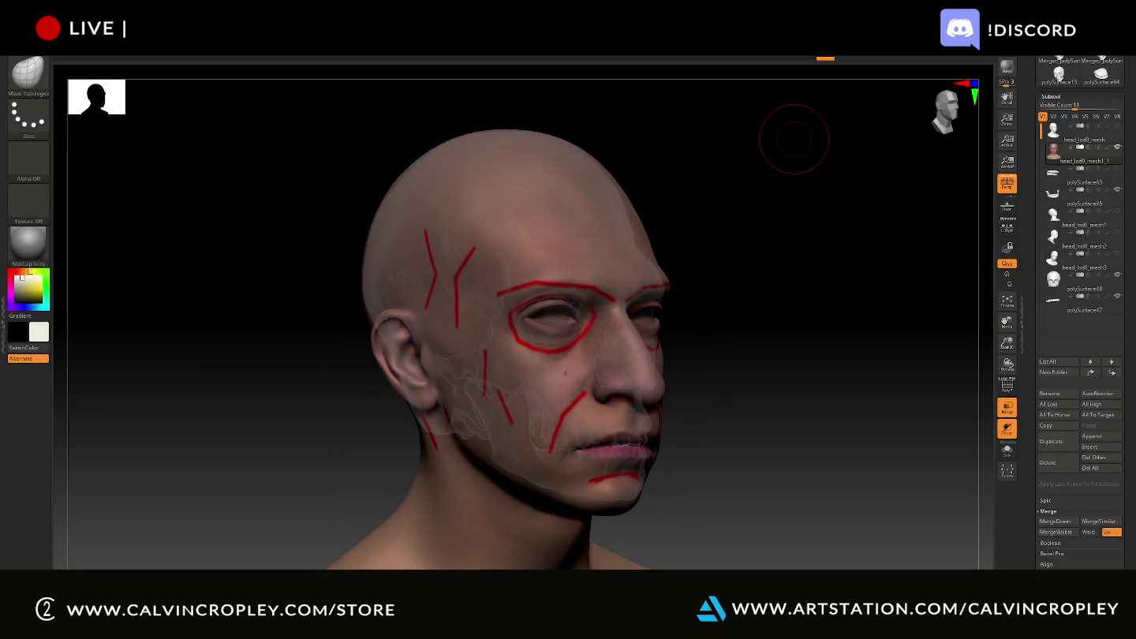
drag(691, 142, 705, 145)
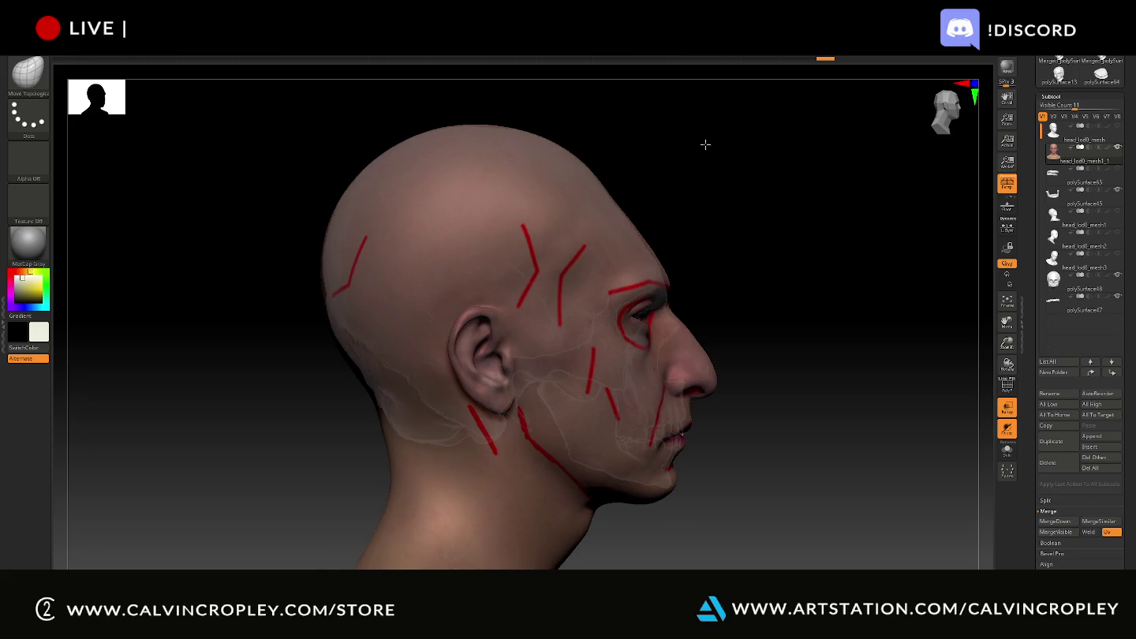
key(shift)
key(shift)
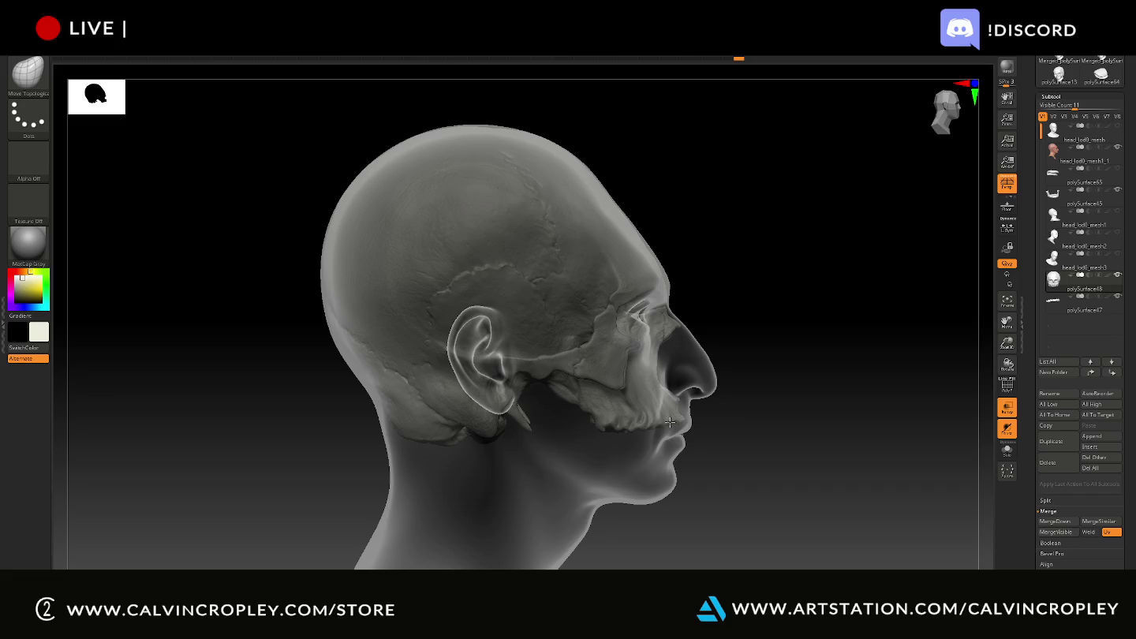
- Check the skull fit from front, three-quarter and side, then reactivate head_lod0_mesh1_1
drag(786, 367, 911, 387)
mouse_move(834, 375)
mouse_down()
mouse_move(836, 388)
mouse_move(869, 365)
mouse_move(874, 382)
mouse_move(851, 391)
mouse_up()
drag(850, 391, 865, 381)
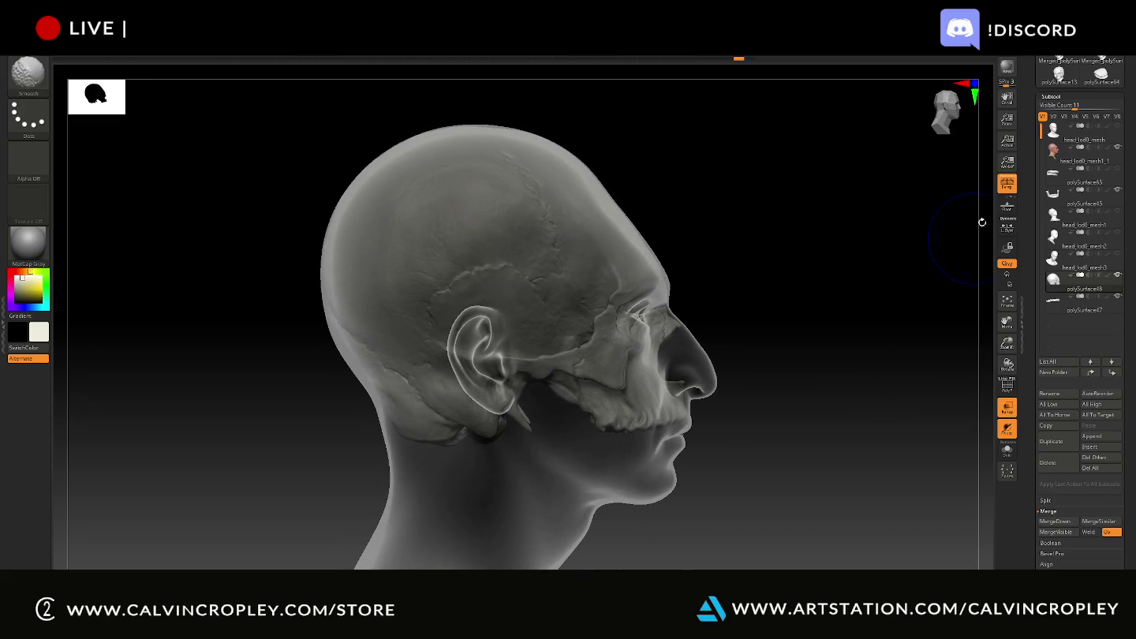
click(1057, 157)
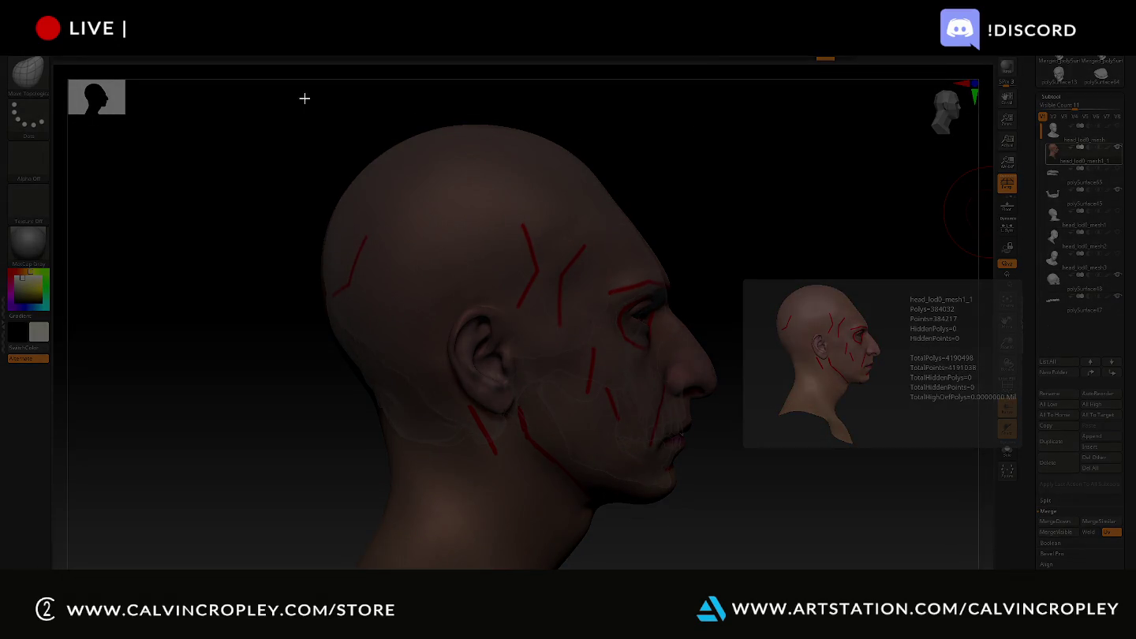
- Snip a side-profile screenshot of the textured head and bring up the window switcher
drag(295, 100, 726, 569)
key(alt+Tab)
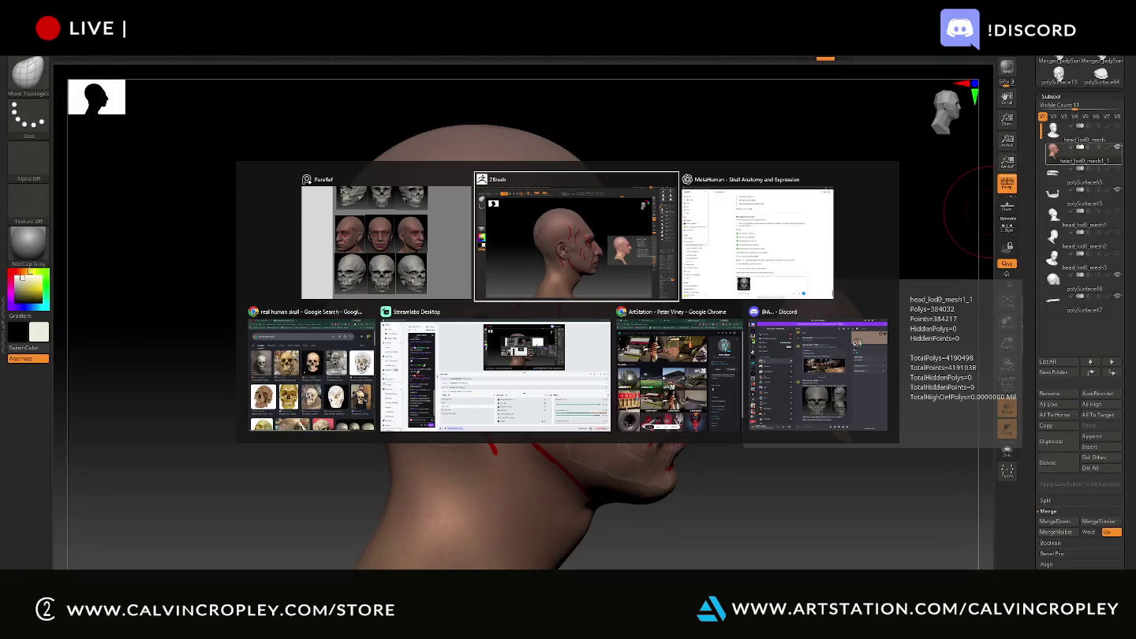
- In the MetaHuman skull chat, replace the old skull image with the new screenshot
key(alt+Tab)
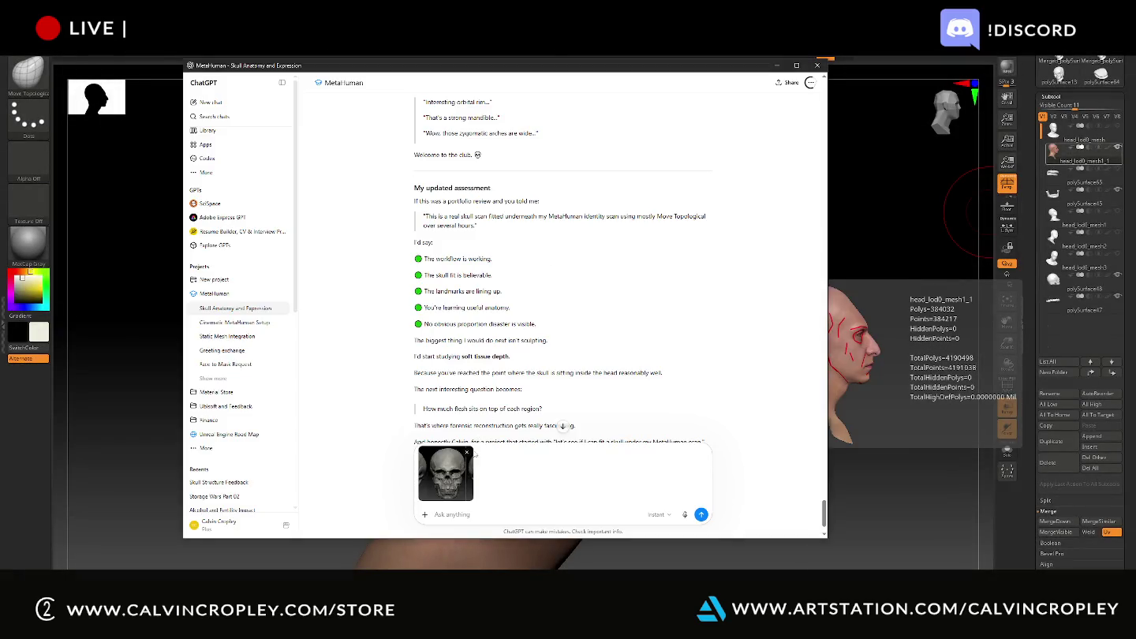
click(467, 455)
key(ctrl+v)
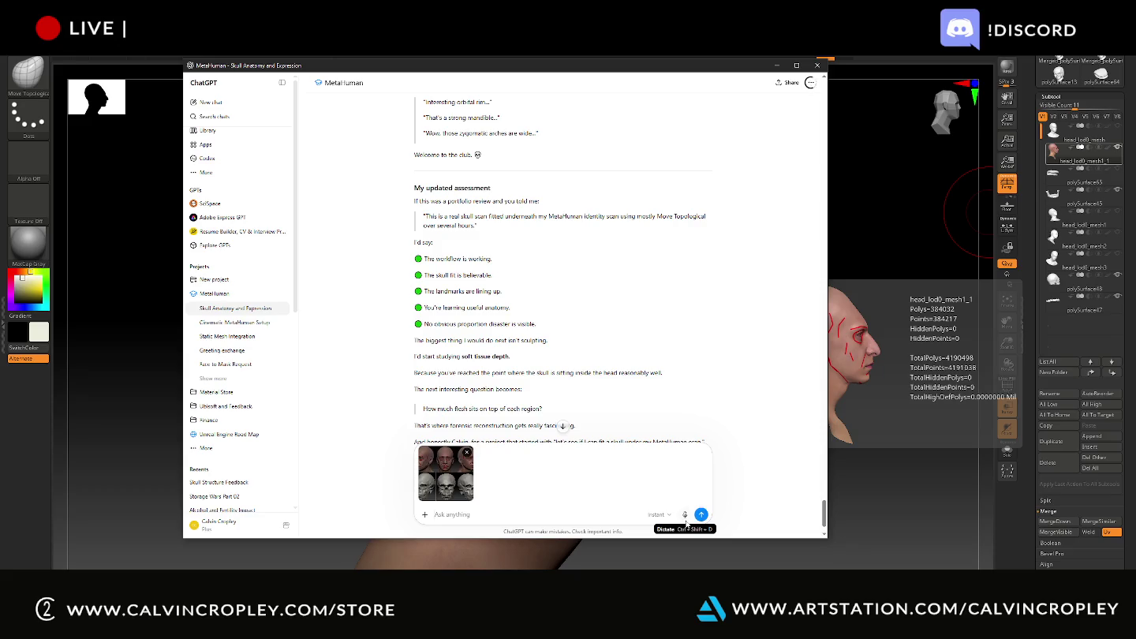
- Start voice dictation of the message, restarting it once
click(685, 517)
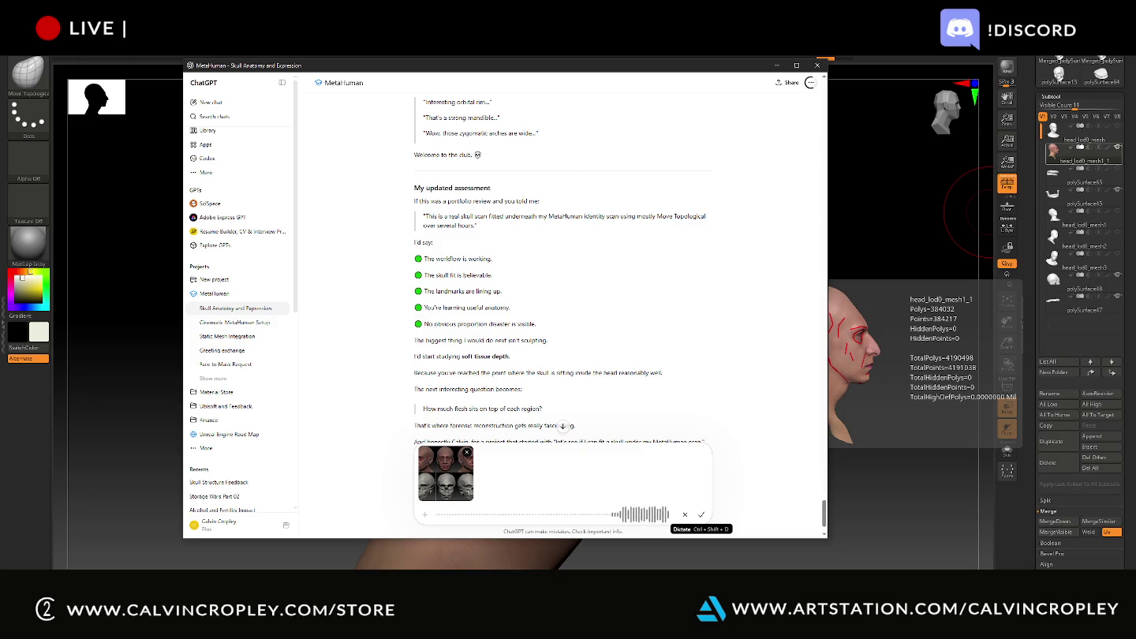
click(686, 515)
click(684, 515)
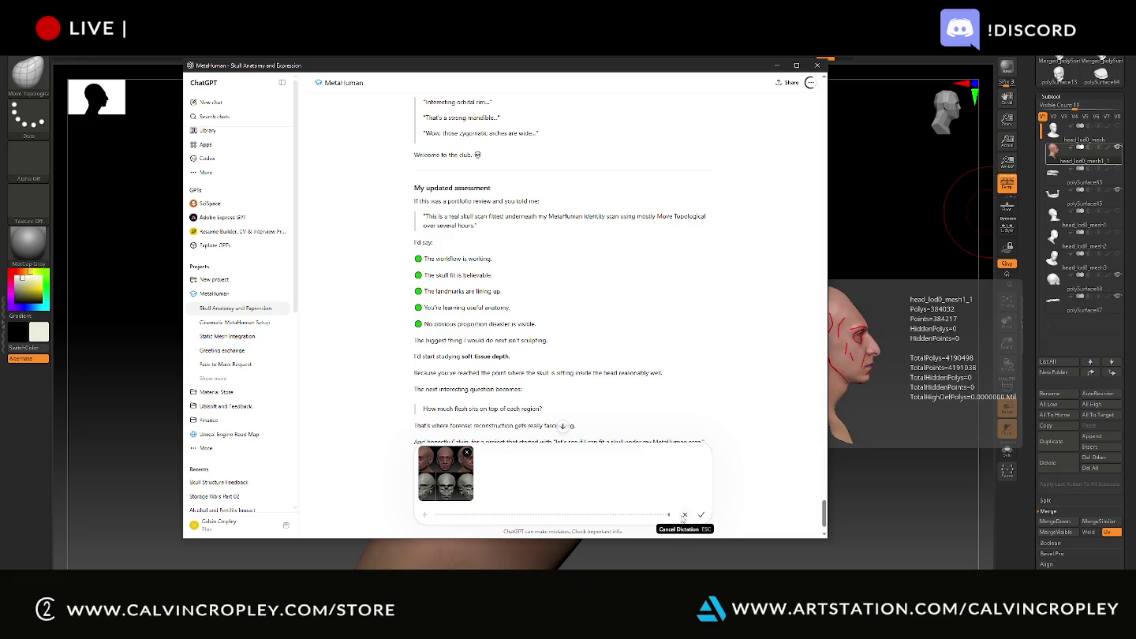
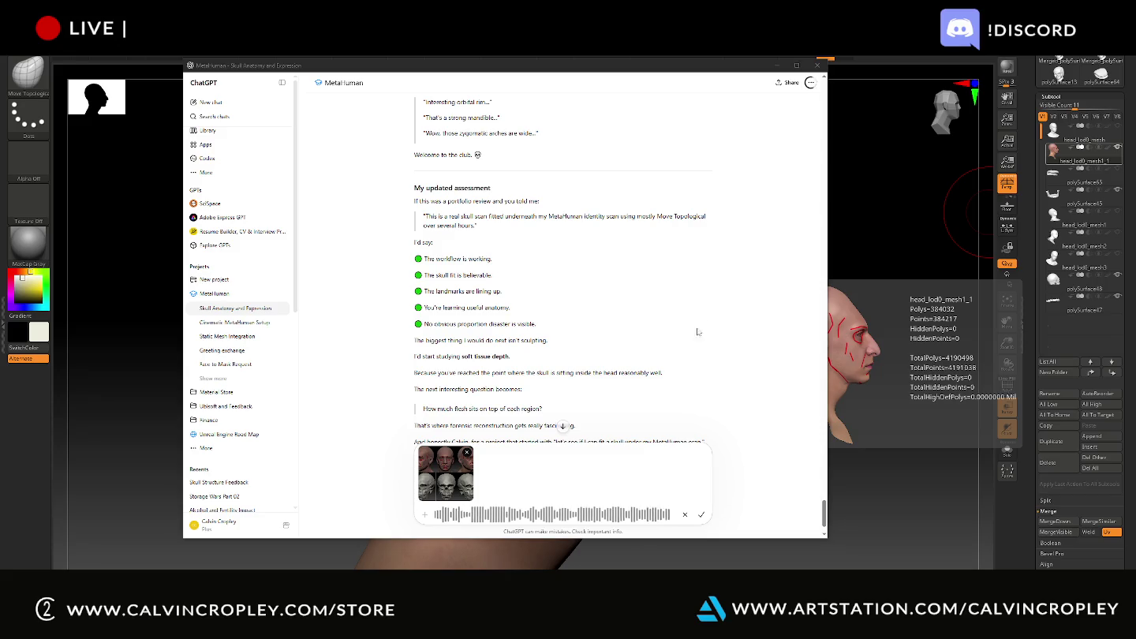
- Transcribe the dictated skull-adjustment description into the draft and paste in a second screenshot
click(701, 515)
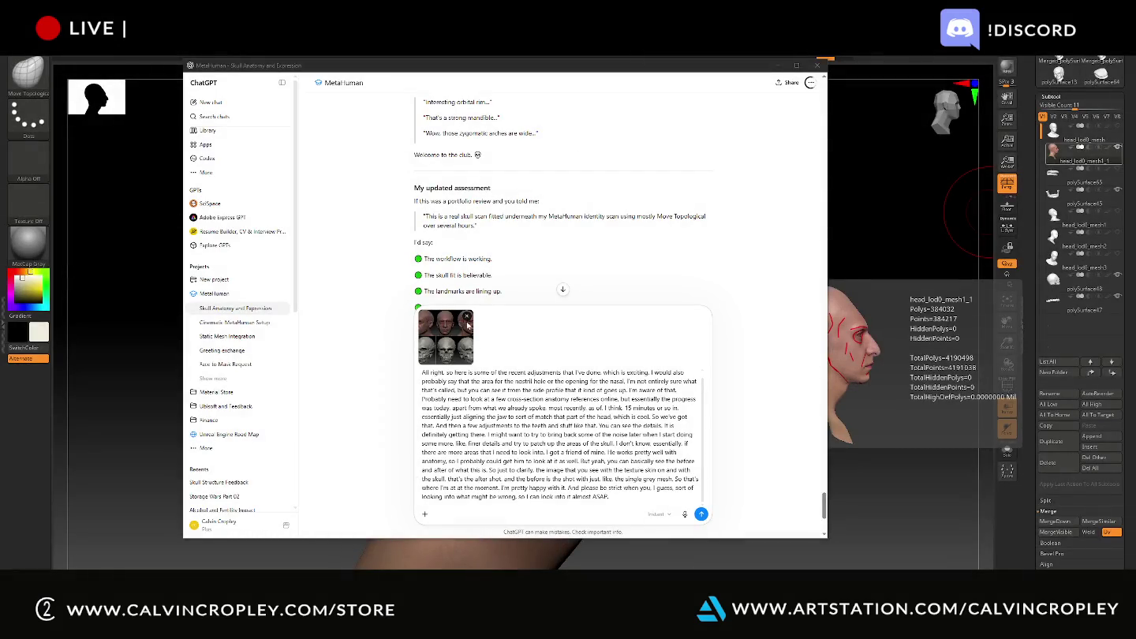
click(496, 364)
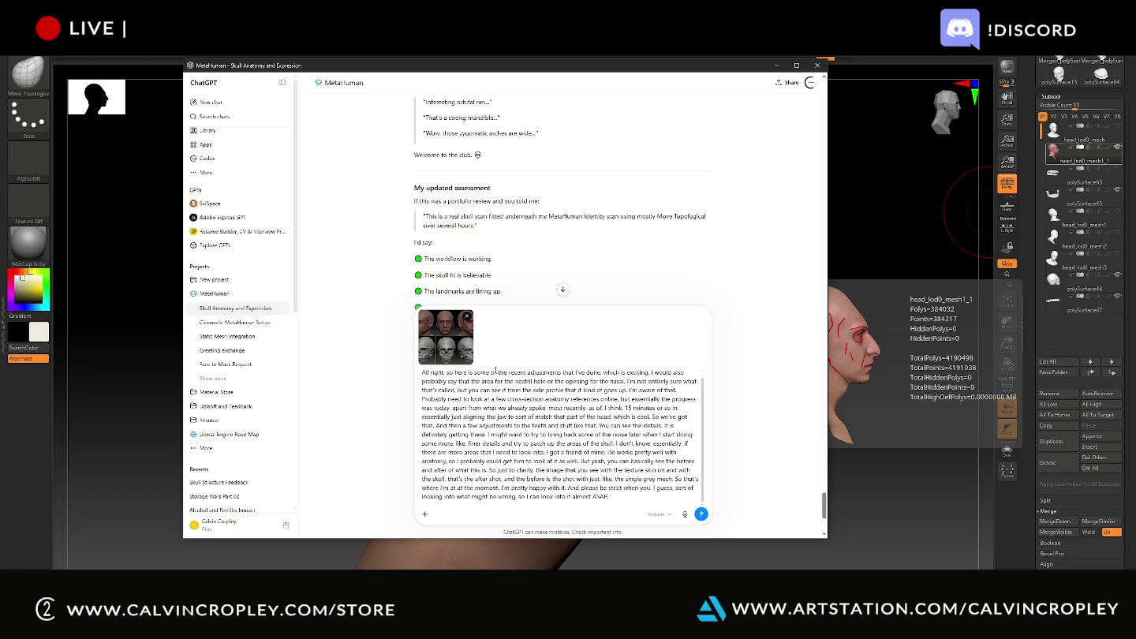
key(ctrl+v)
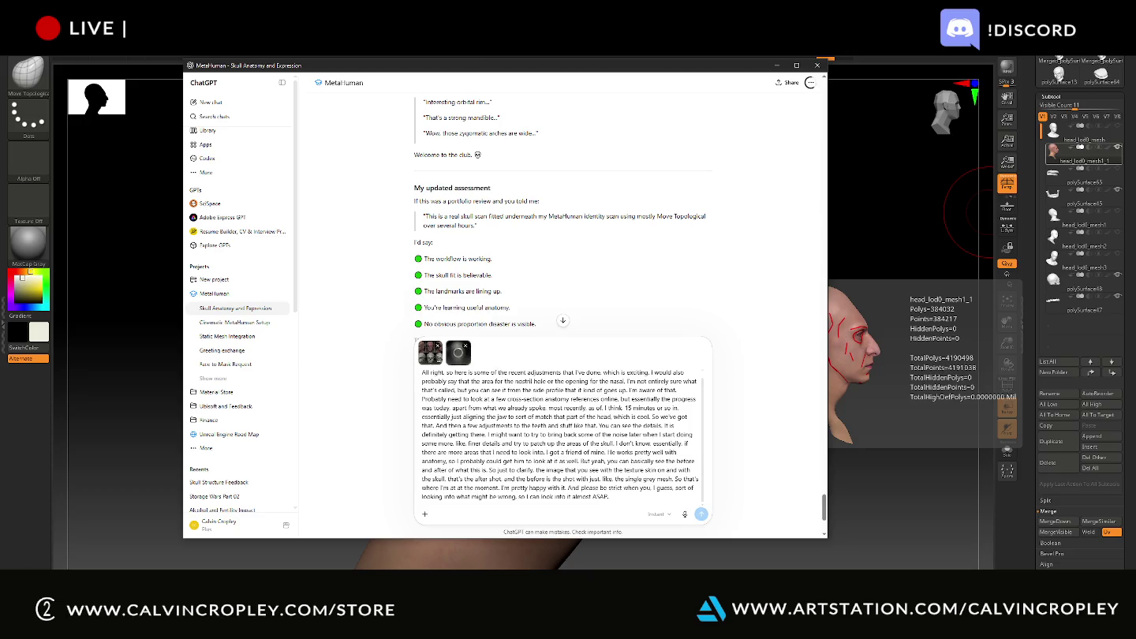
- Drop the first attached image, then attach the skull render and a captured screen region
click(438, 345)
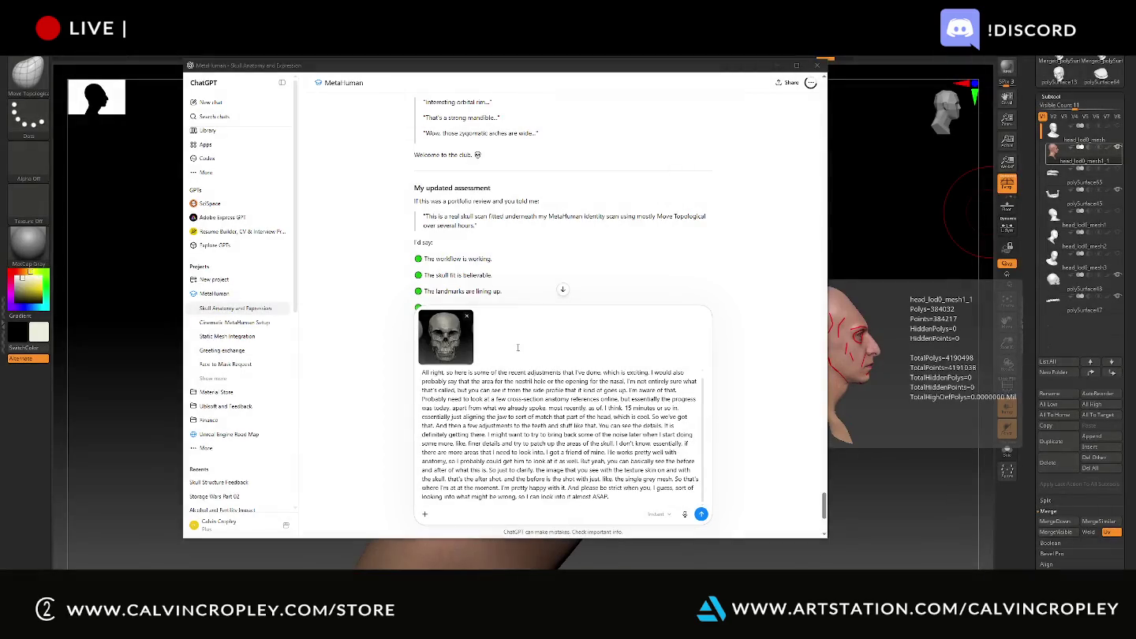
key(ctrl+v)
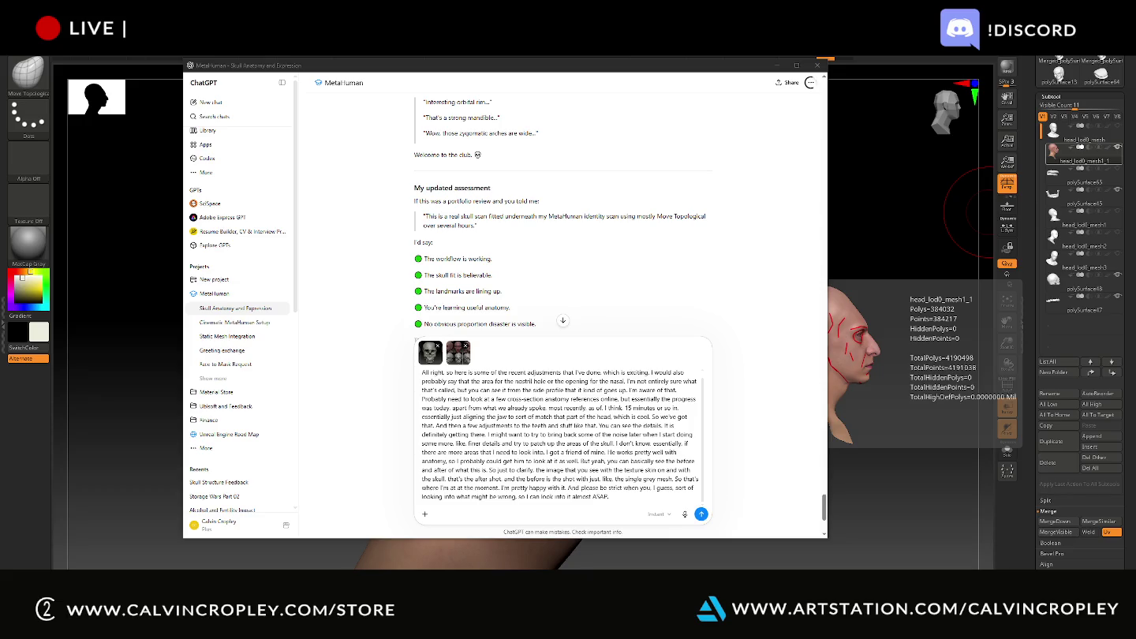
key(super+shift+s)
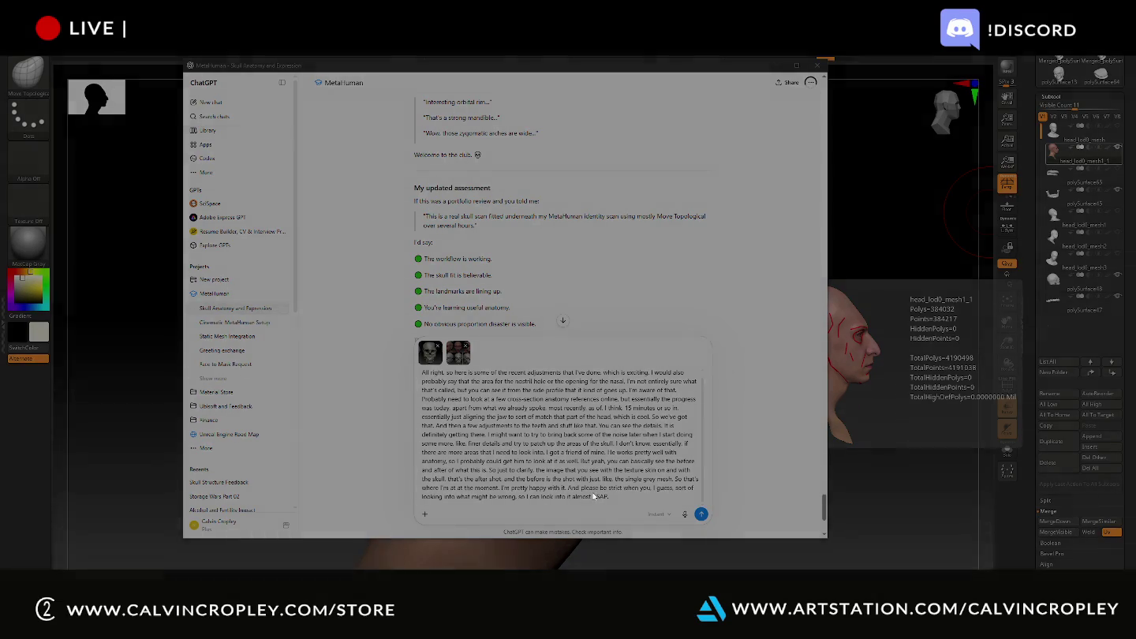
key(ctrl+v)
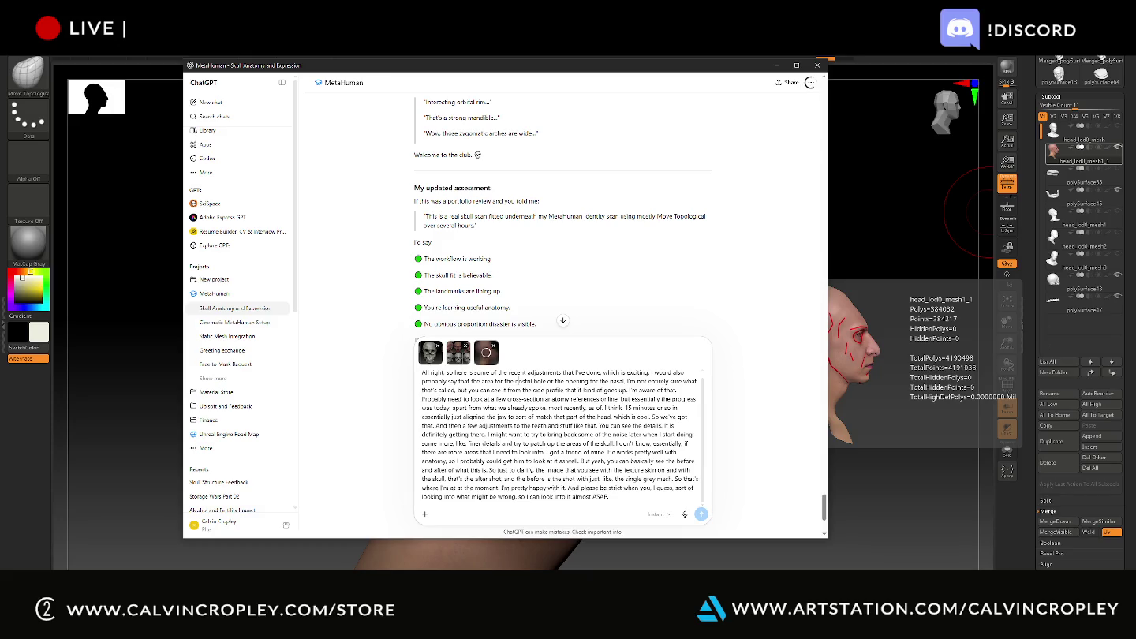
- Attach one more before/after capture and send the message with its screenshots
key(super+shift+s)
key(ctrl+v)
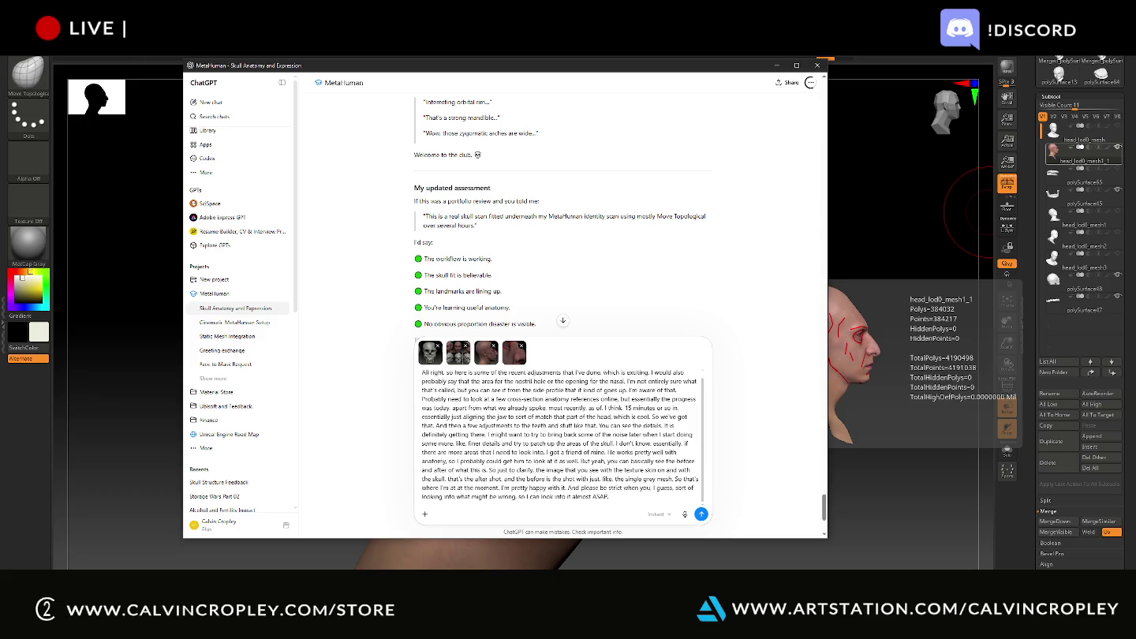
double_click(628, 407)
scroll(683, 477, down, 3)
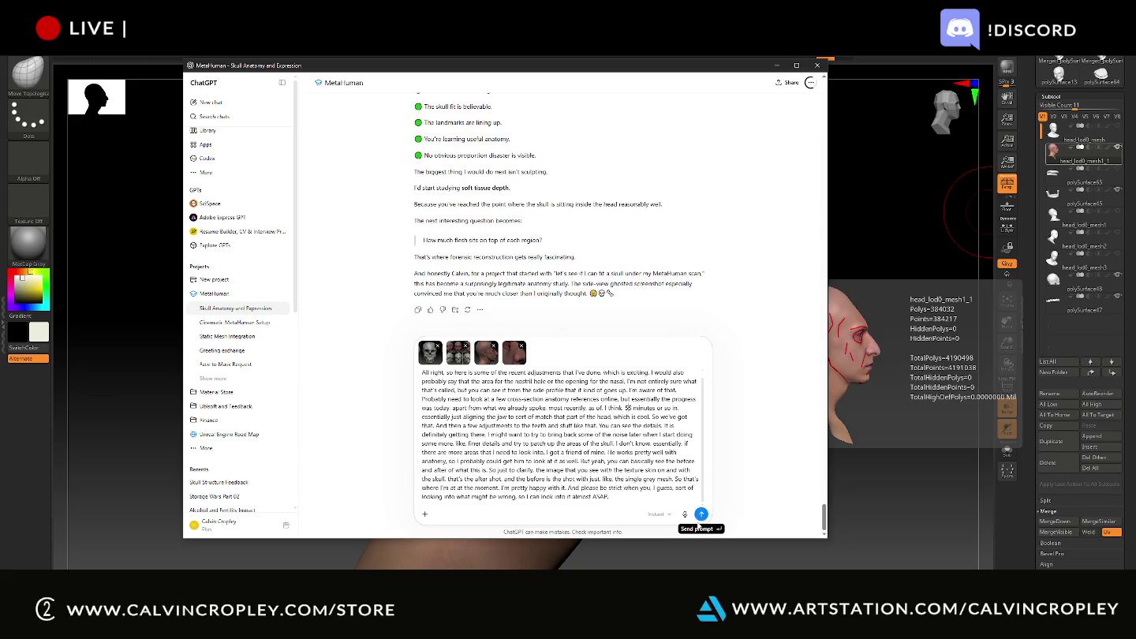
key(Return)
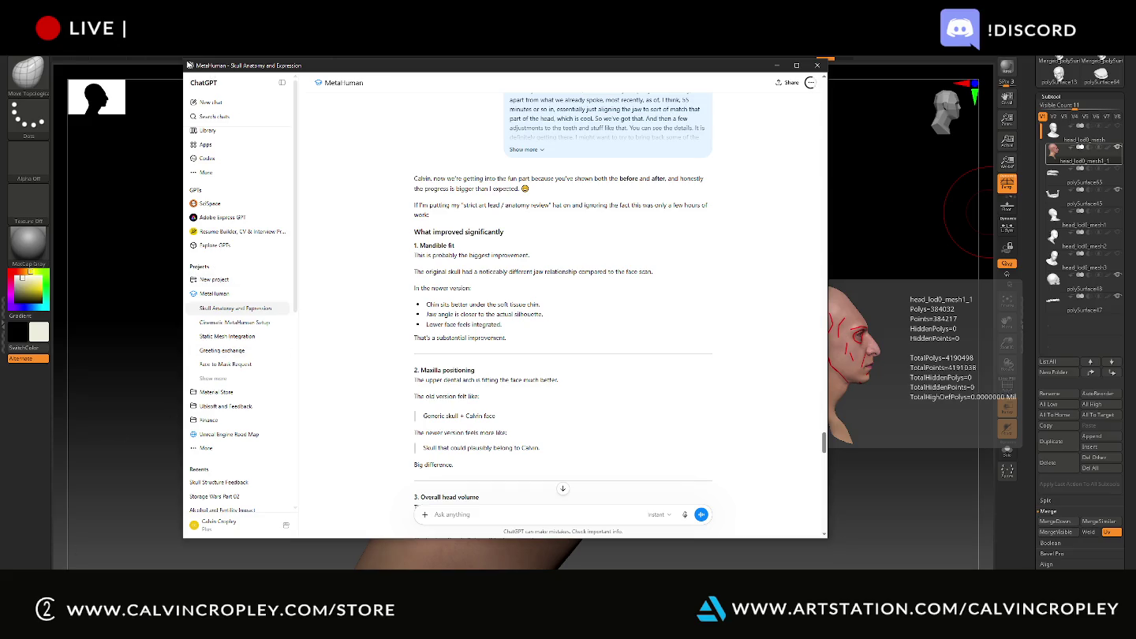
- Briefly show the desktop, then scroll the reply to its ranked priority list for tomorrow
key(super+d)
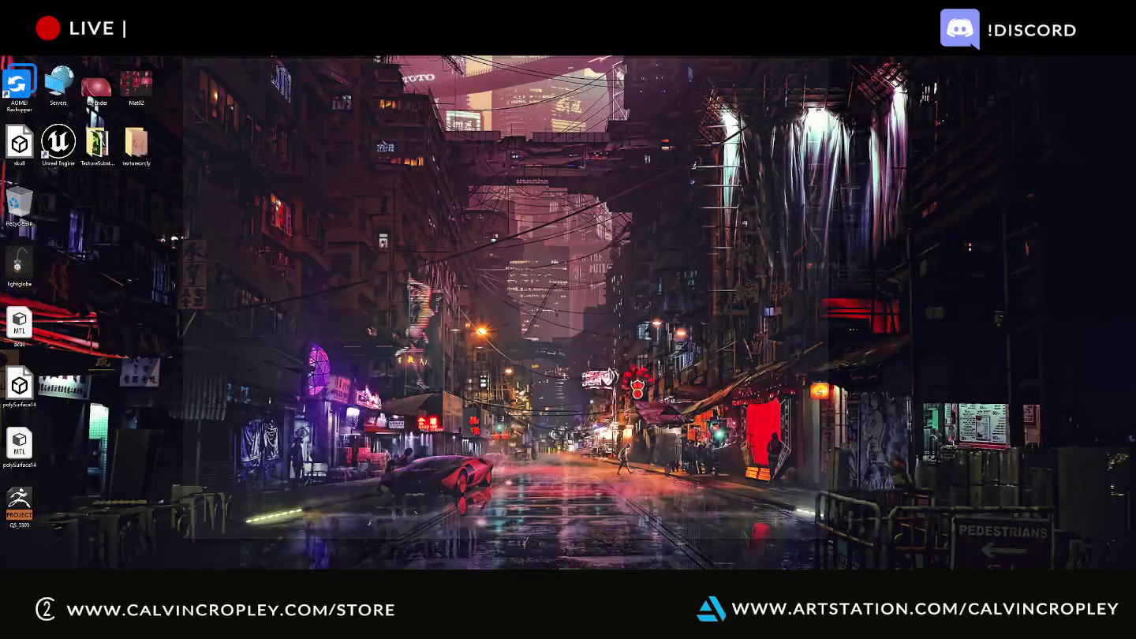
key(super+d)
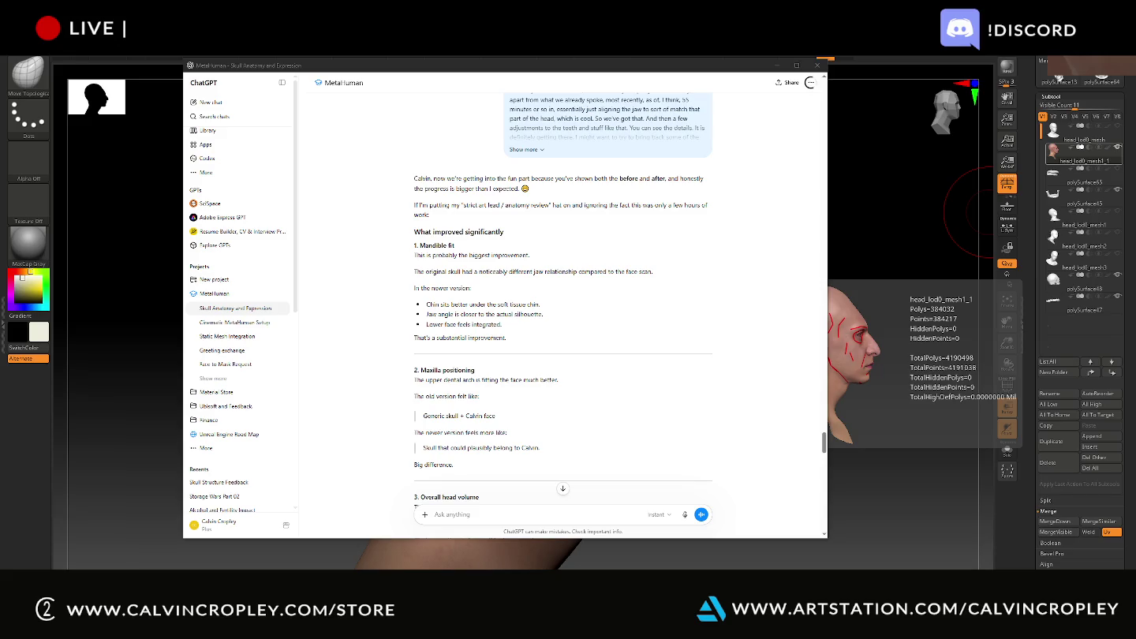
scroll(591, 343, down, 5)
- Scroll through the anatomy critique, checking the reply's more-actions menu
scroll(588, 351, down, 5)
scroll(615, 426, down, 5)
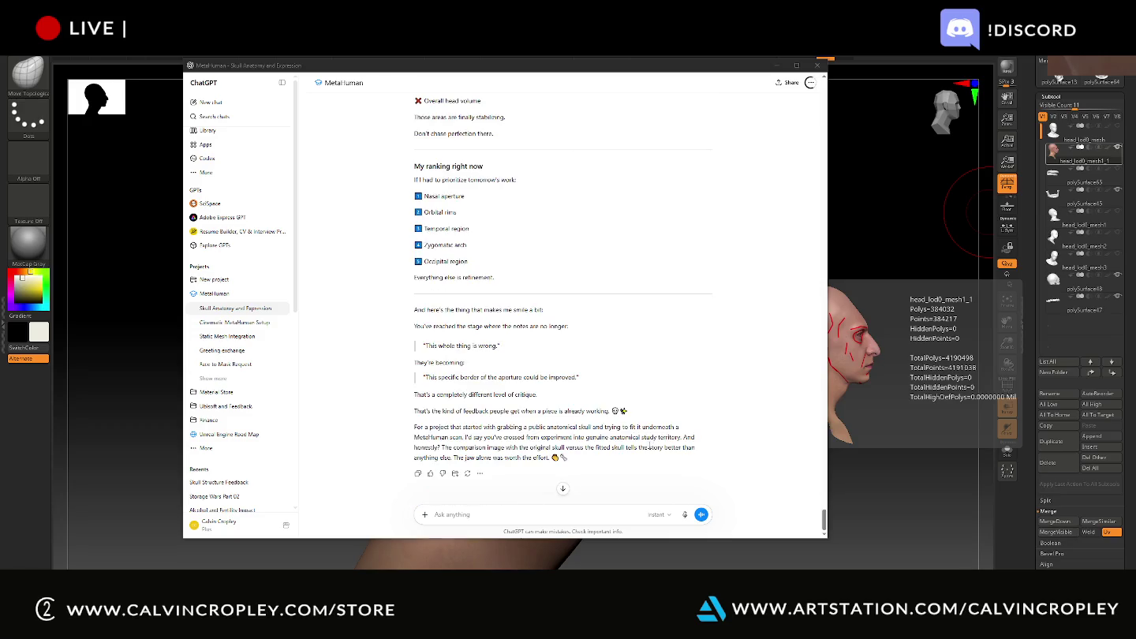
click(480, 473)
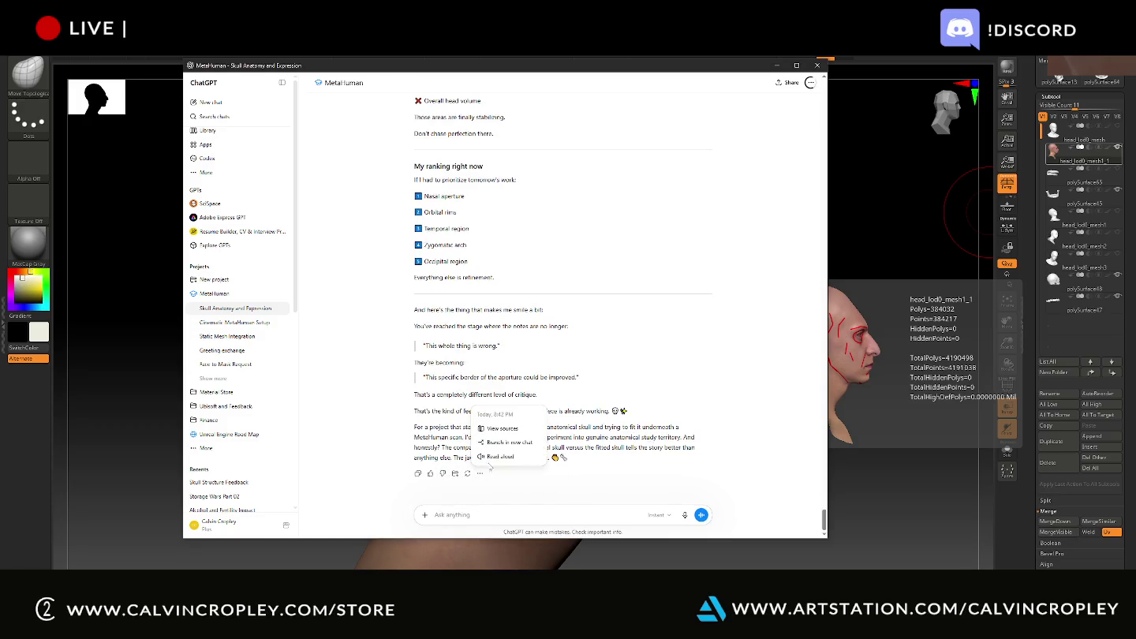
scroll(607, 385, up, 5)
scroll(607, 385, up, 5)
scroll(607, 385, up, 4)
- Have the critique read aloud, then minimise ChatGPT to reveal the ZBrush head sculpt
scroll(607, 385, down, 9)
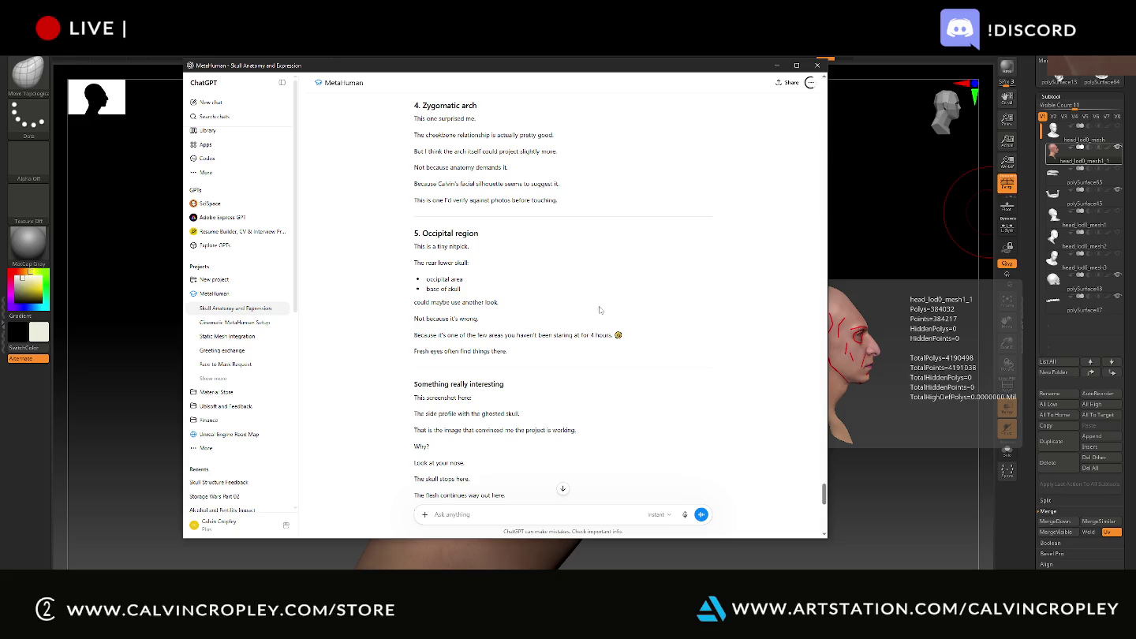
scroll(601, 321, down, 3)
scroll(601, 321, down, 9)
scroll(598, 327, down, 2)
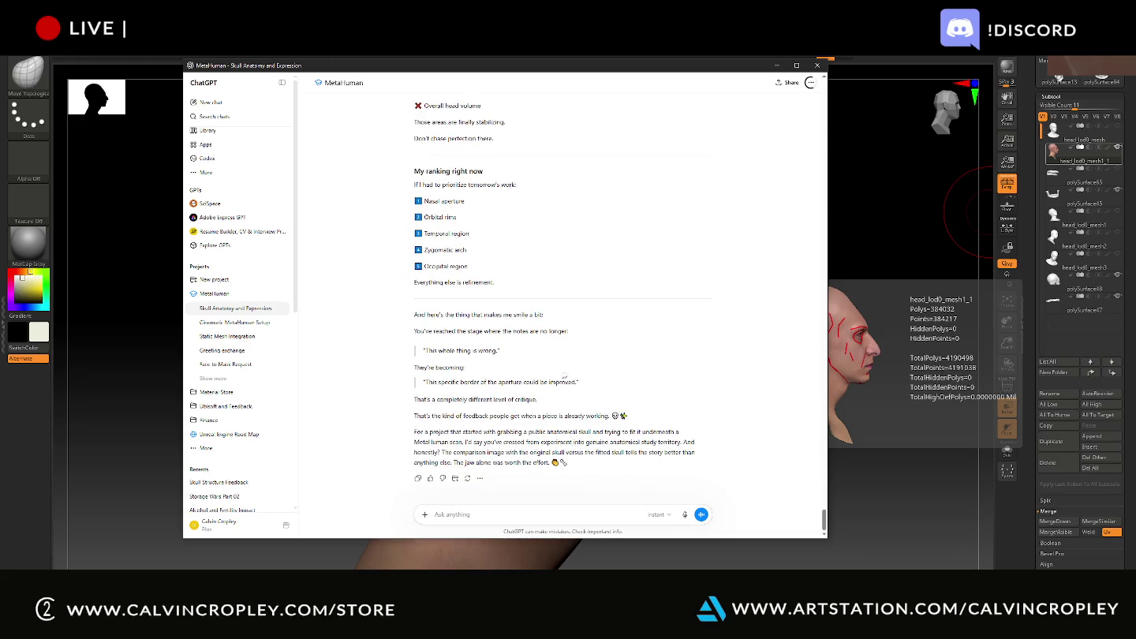
click(480, 478)
click(495, 464)
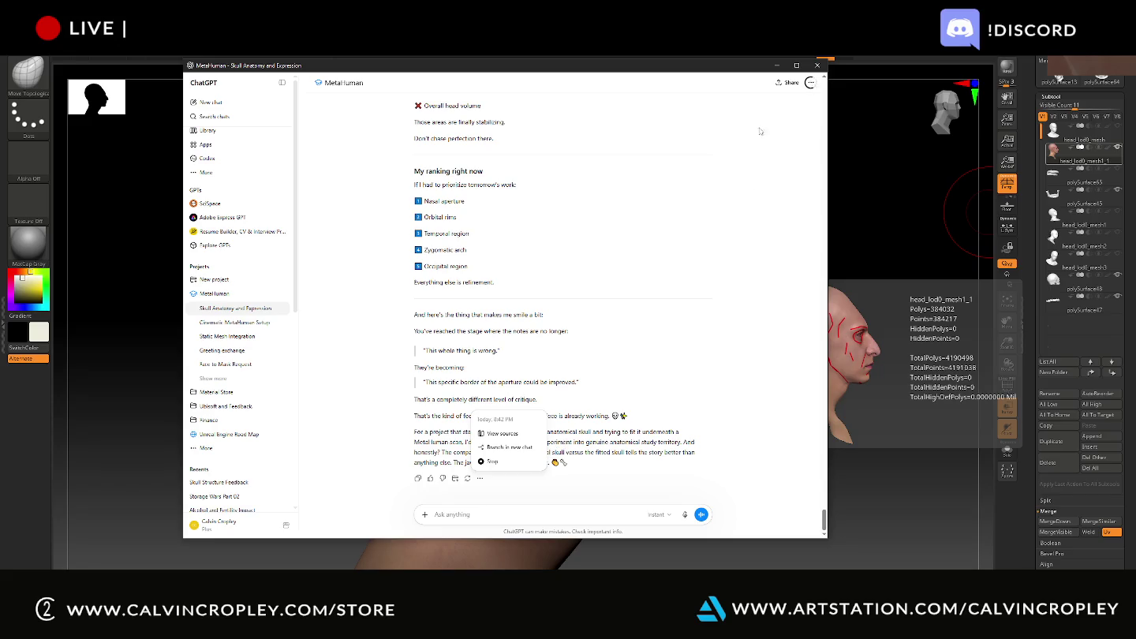
click(777, 65)
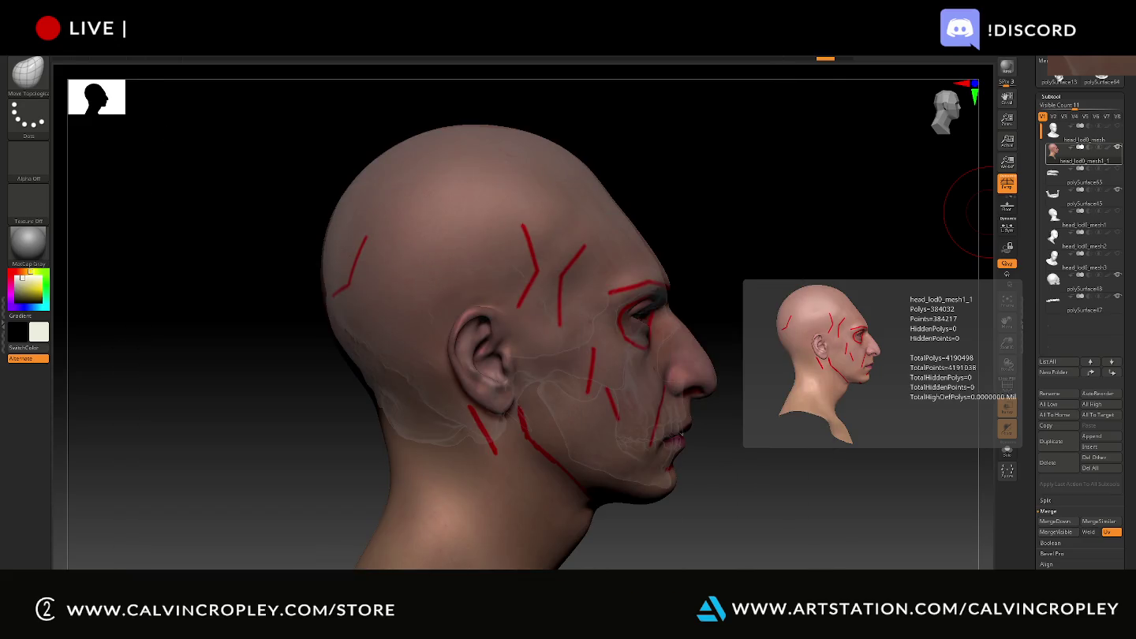